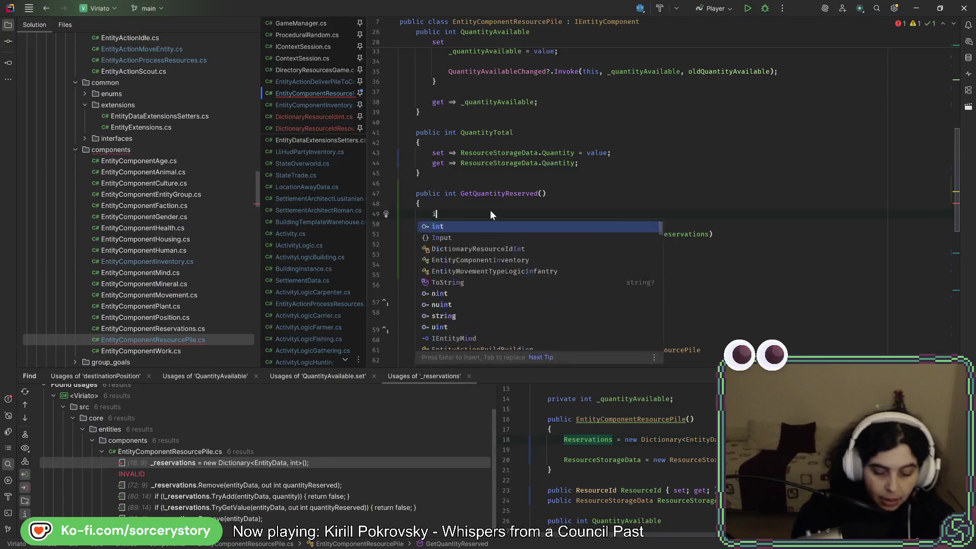
# Step: Initialise totalReserved to 0, add each reservation's Value to it in the loop, and return it
pyautogui.write('nt totalRes')
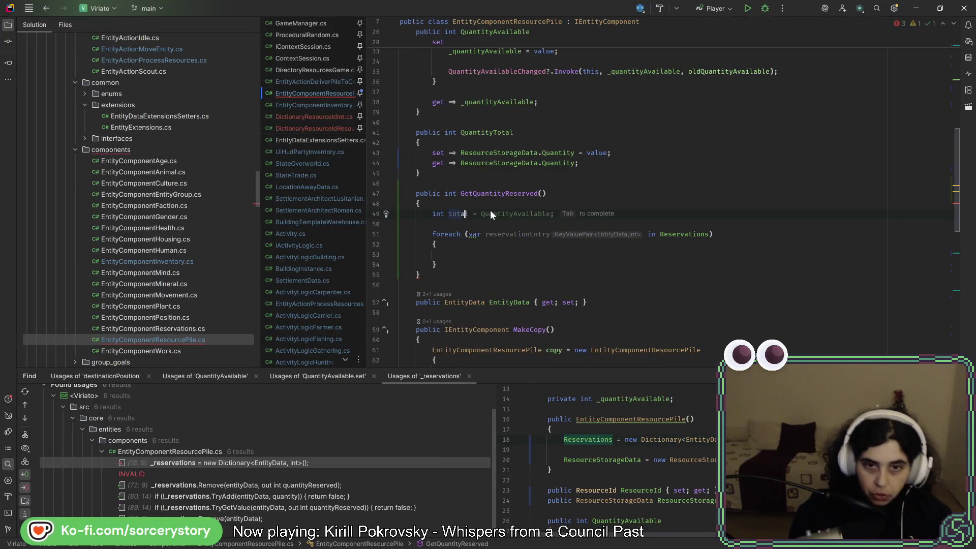
pyautogui.press('Tab')
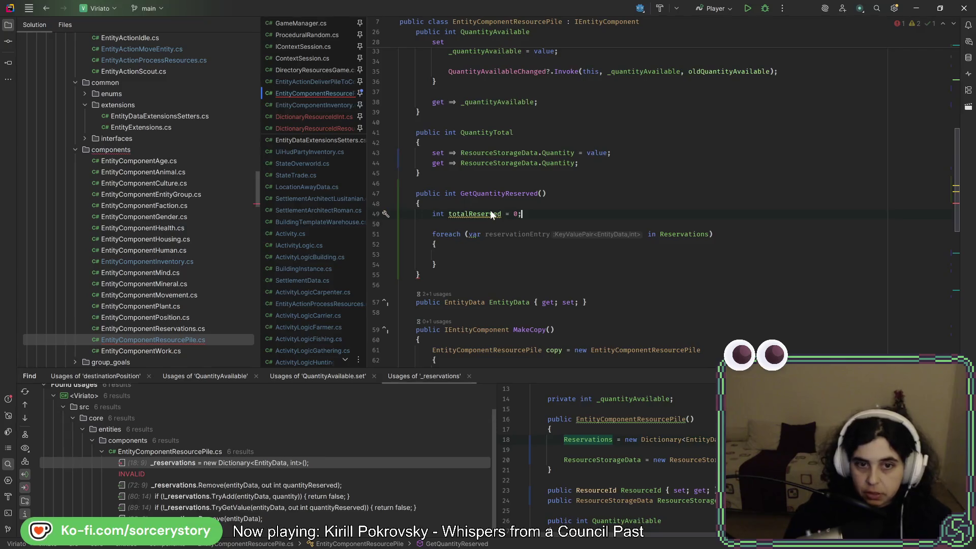
pyautogui.press('Return')
pyautogui.press('Return')
pyautogui.write('retur')
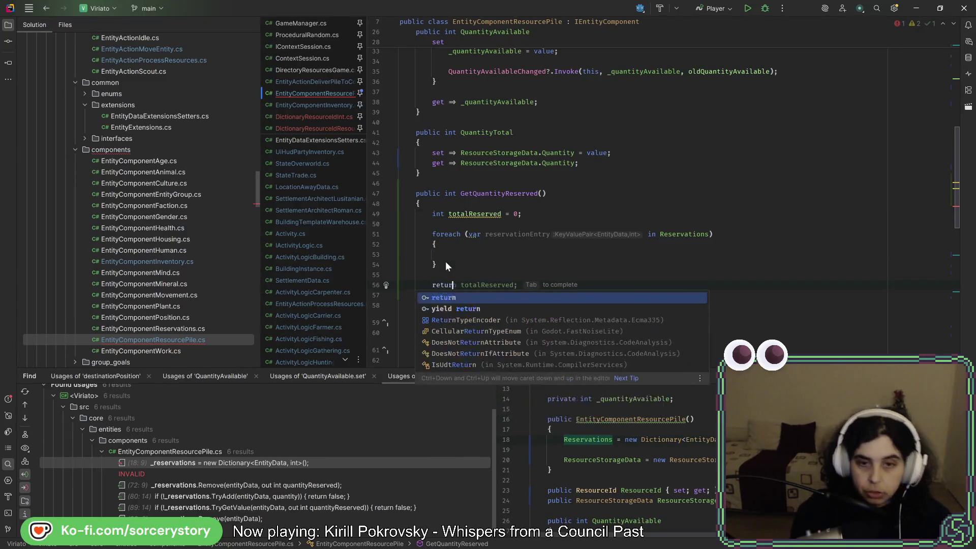
pyautogui.press('Tab')
pyautogui.click(465, 254)
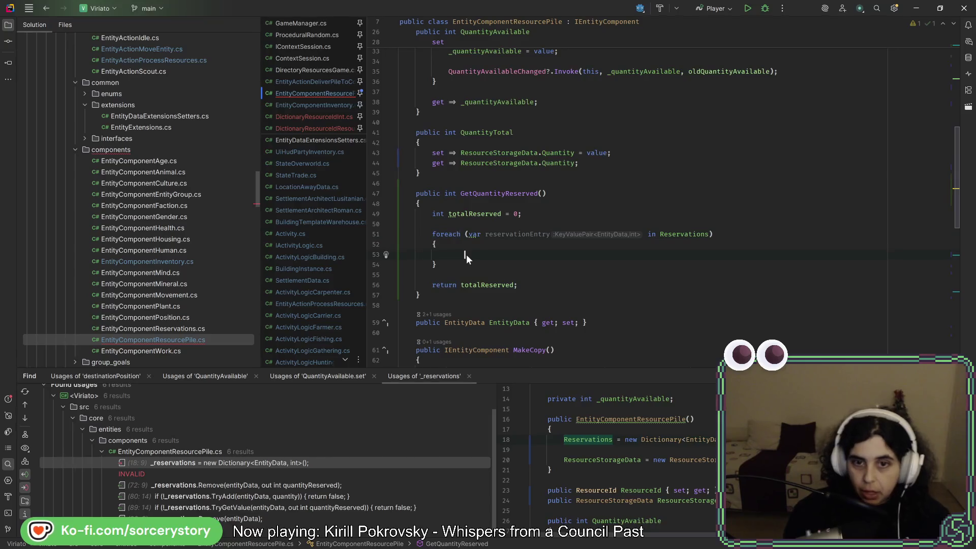
pyautogui.write('tot')
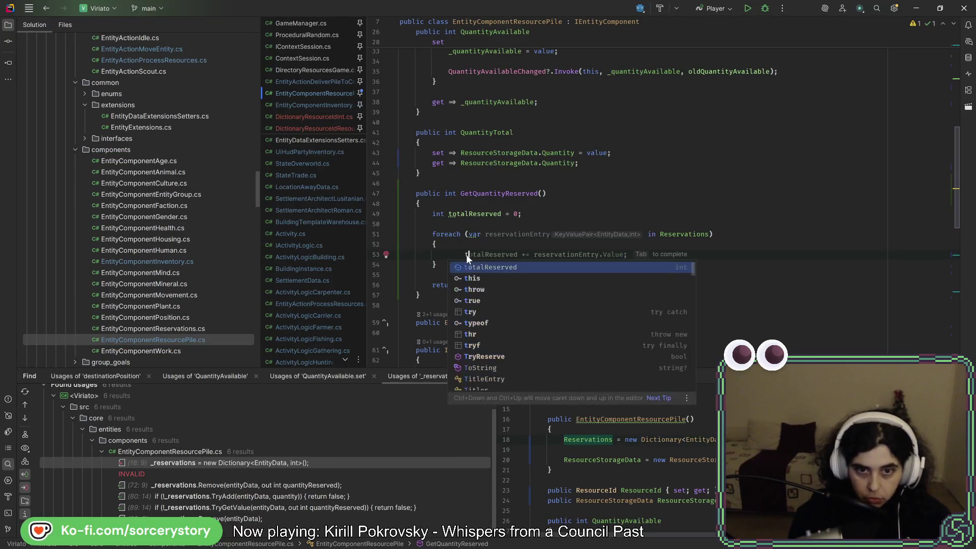
pyautogui.press('Return')
pyautogui.press('Tab')
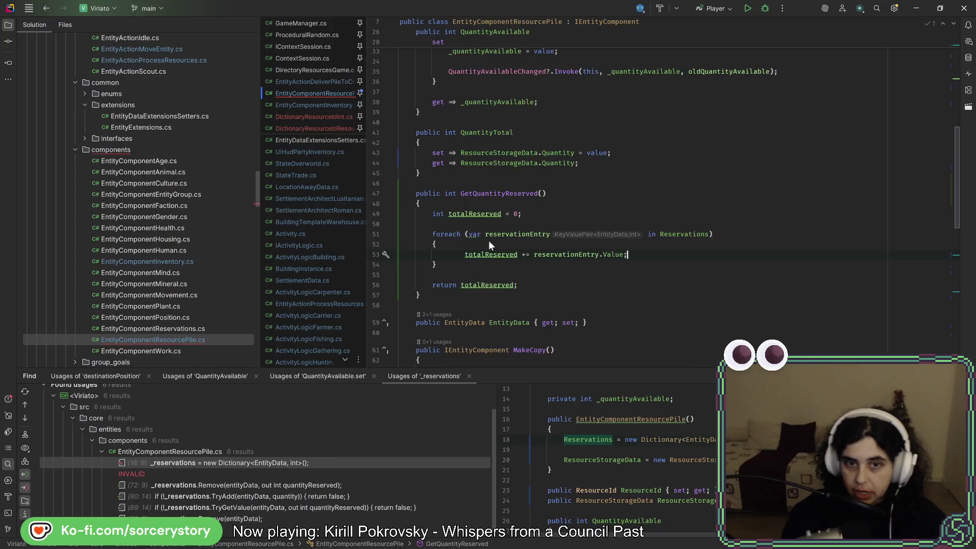
# Step: Change the foreach loop variable from var to KeyValuePair<EntityData, int>
pyautogui.click(472, 231)
pyautogui.hotkey('alt', 'Return')
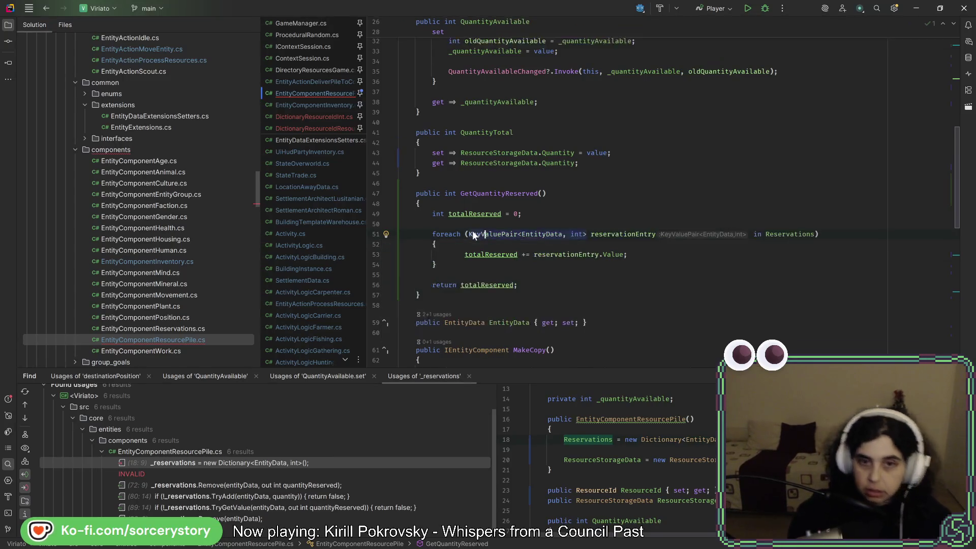
pyautogui.press('Return')
pyautogui.click(548, 213)
pyautogui.click(546, 287)
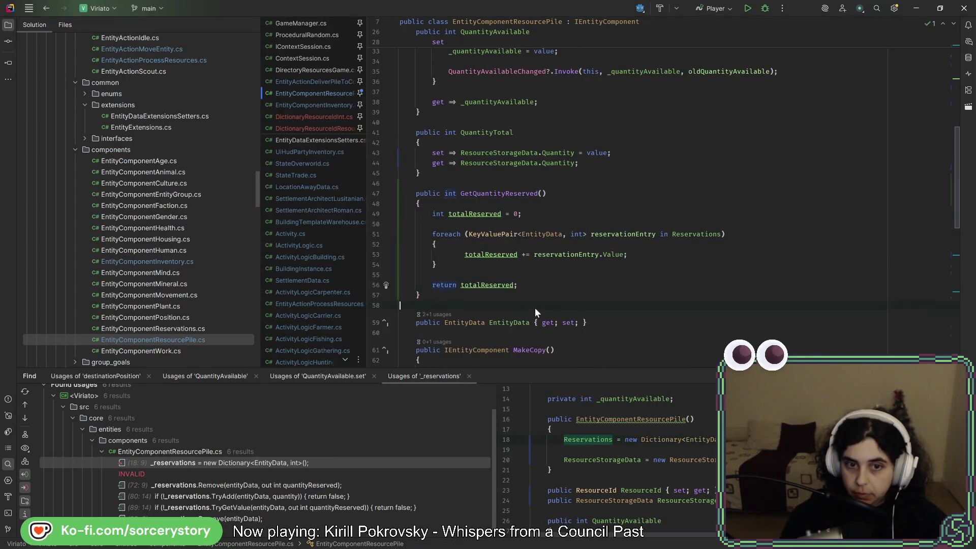
pyautogui.click(535, 305)
# Step: Review the finished GetQuantityReserved method and hide the Find usages panel
pyautogui.click(538, 296)
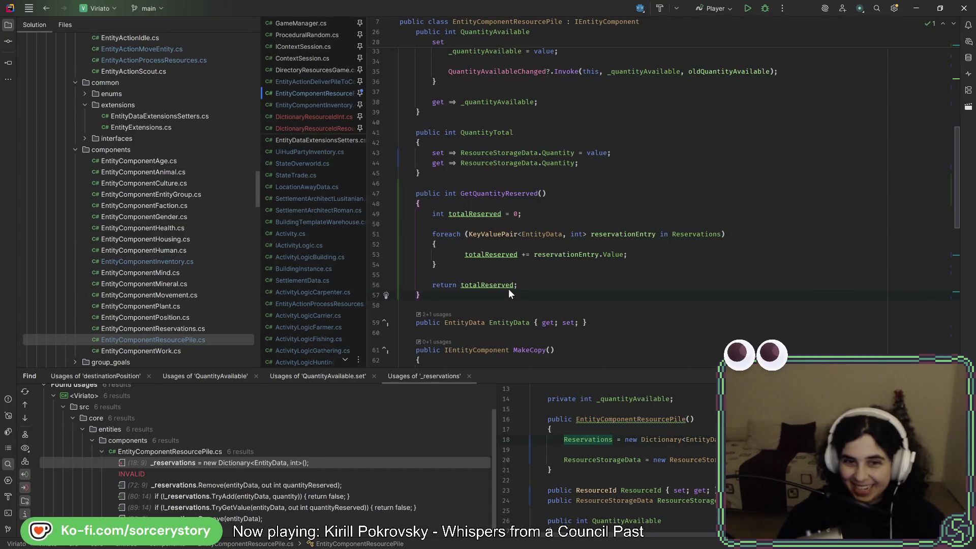
pyautogui.click(486, 266)
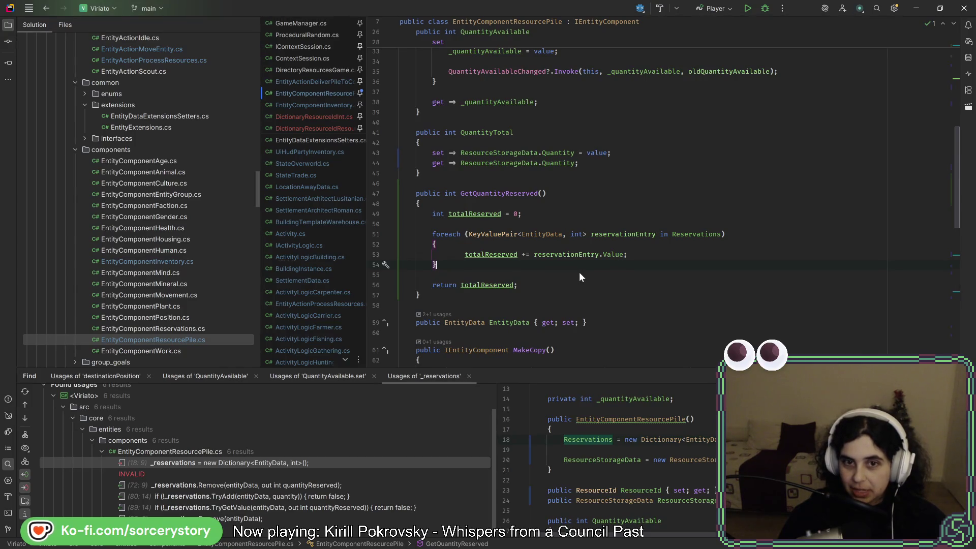
pyautogui.click(439, 298)
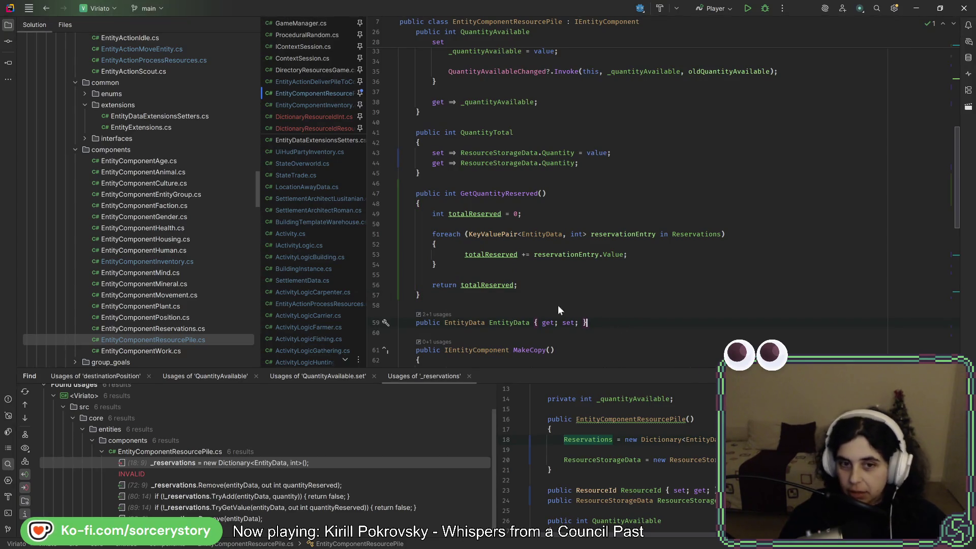
pyautogui.scroll(4, 535, 296)
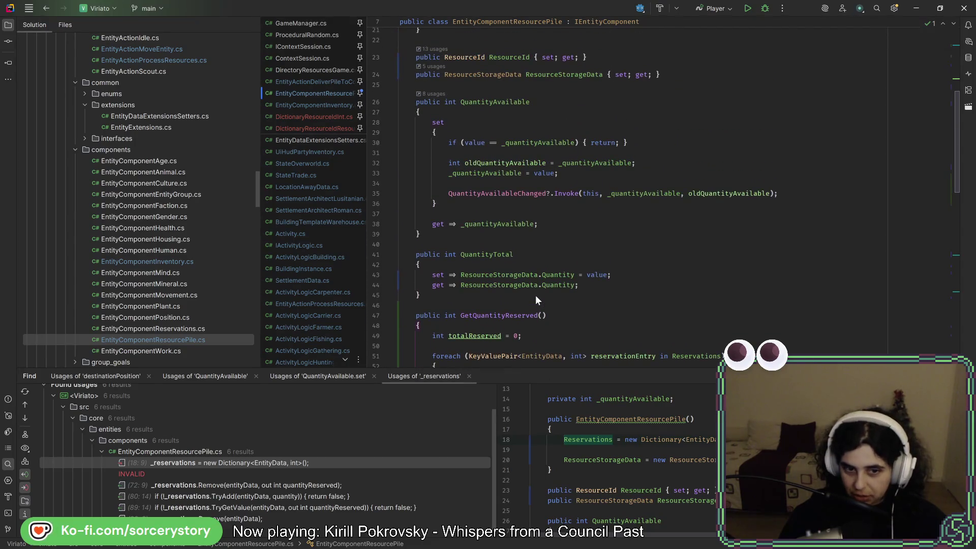
pyautogui.click(13, 468)
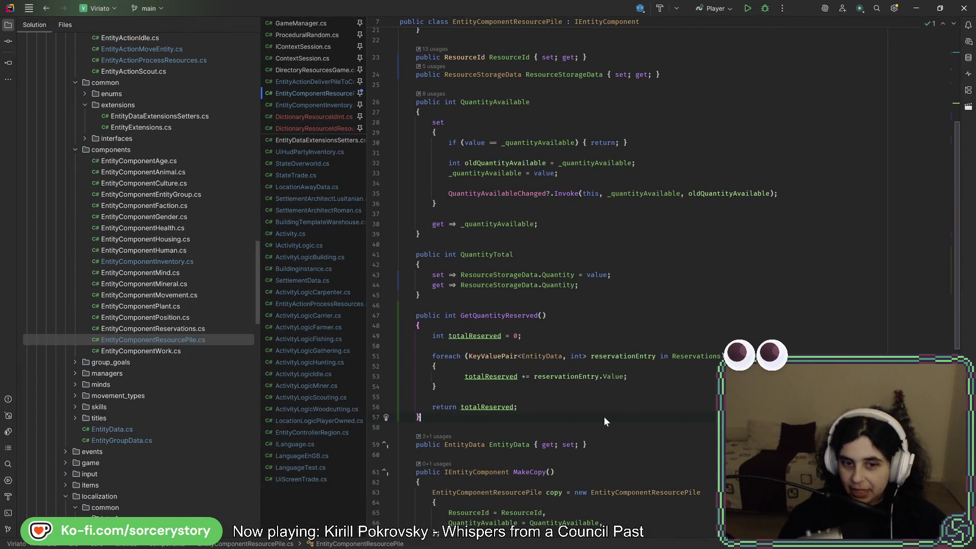
pyautogui.scroll(7, 595, 391)
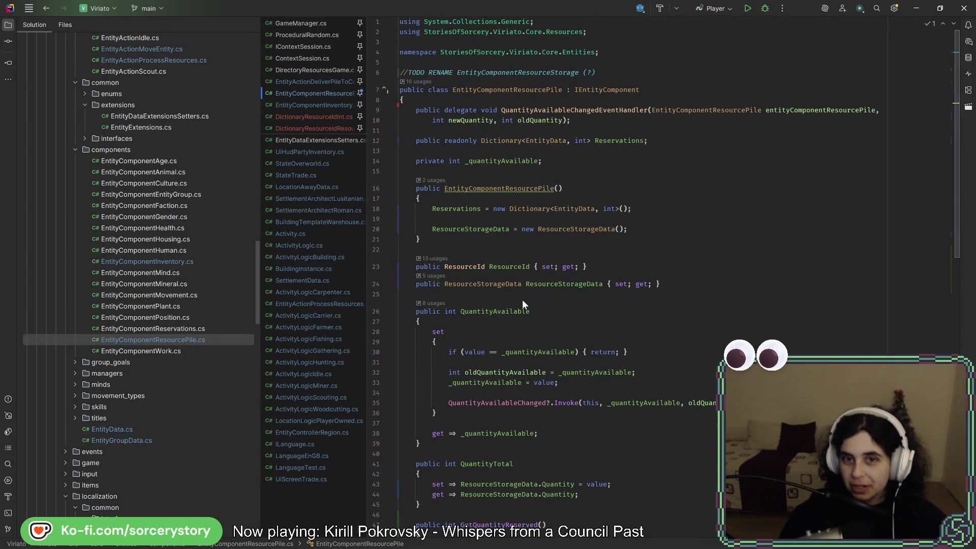
pyautogui.click(476, 229)
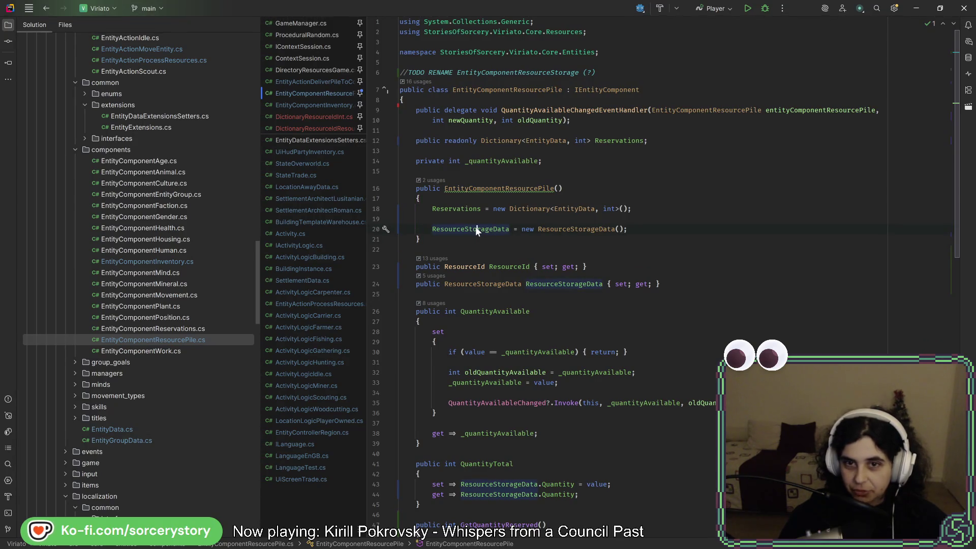
pyautogui.click(497, 163)
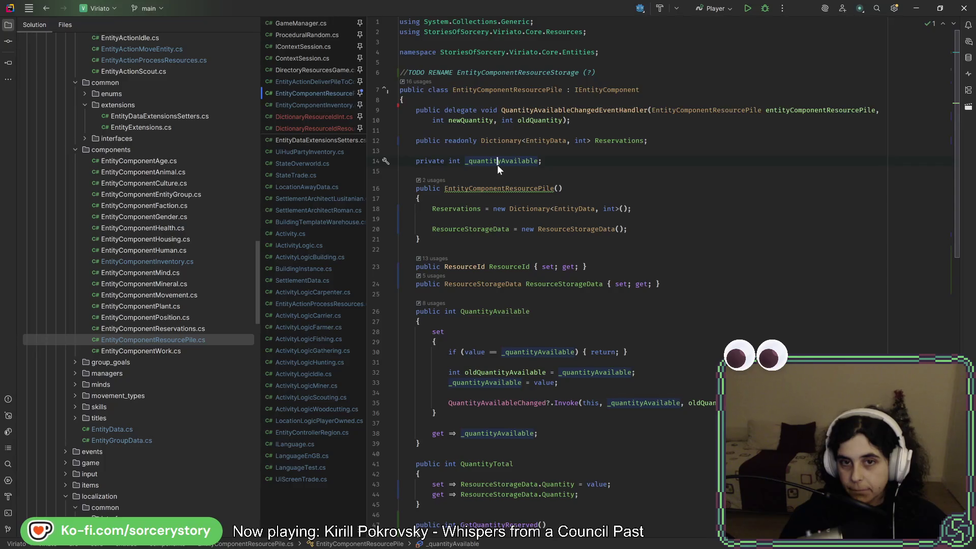
pyautogui.scroll(-6, 516, 309)
pyautogui.hotkey('ctrl', 'q')
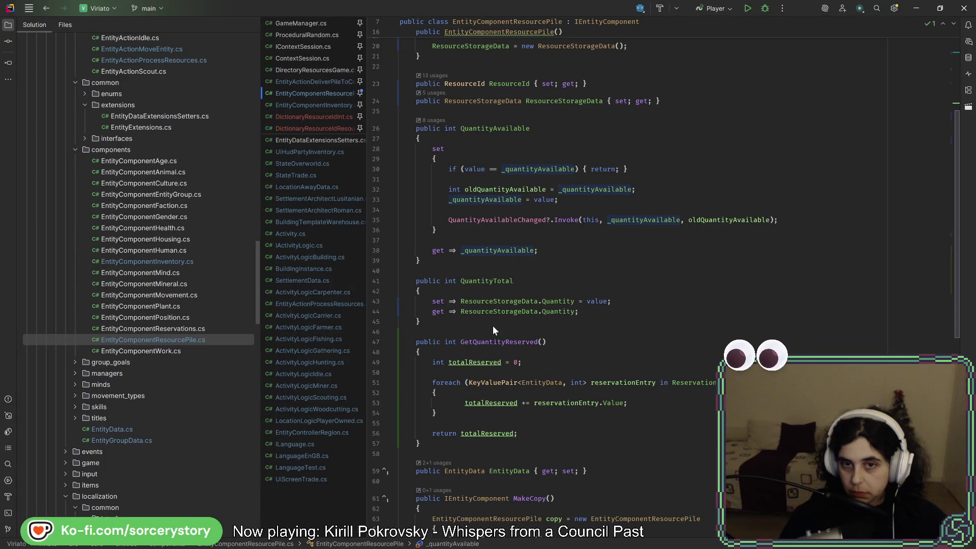
pyautogui.scroll(5, 492, 325)
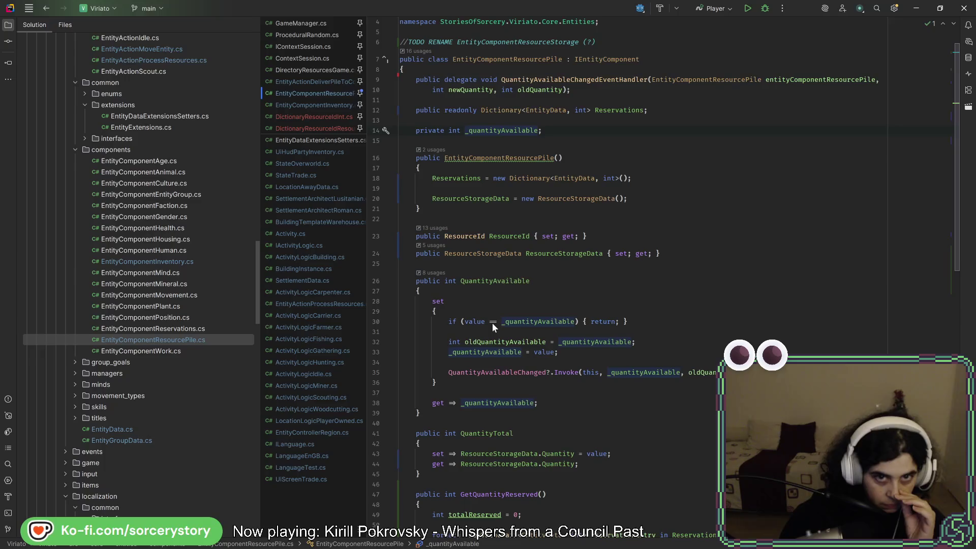
pyautogui.scroll(-6, 485, 335)
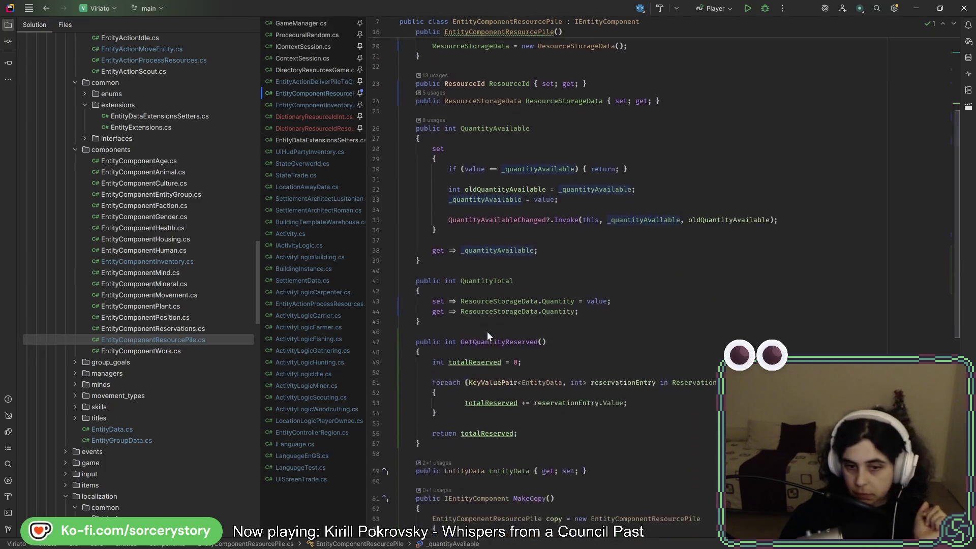
pyautogui.scroll(-7, 486, 332)
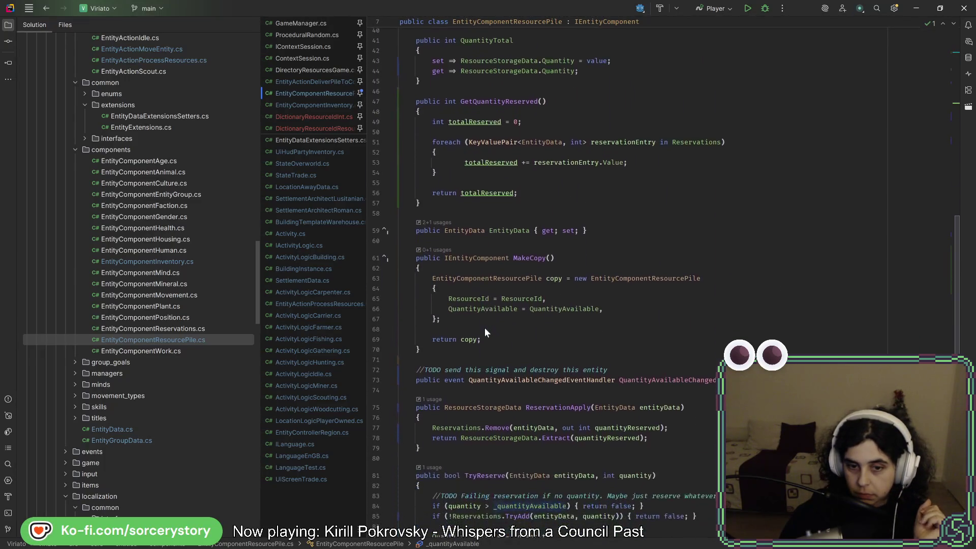
pyautogui.scroll(13, 485, 330)
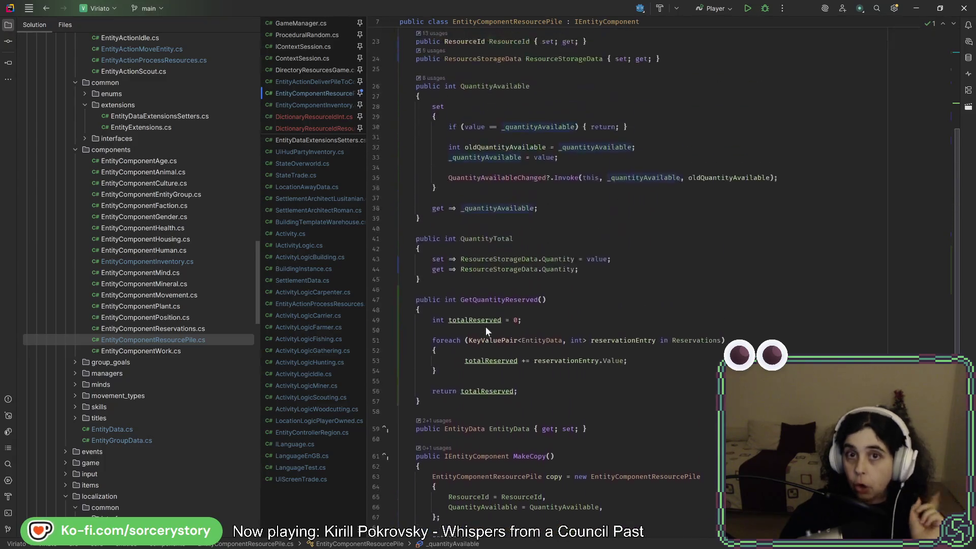
pyautogui.scroll(1, 486, 329)
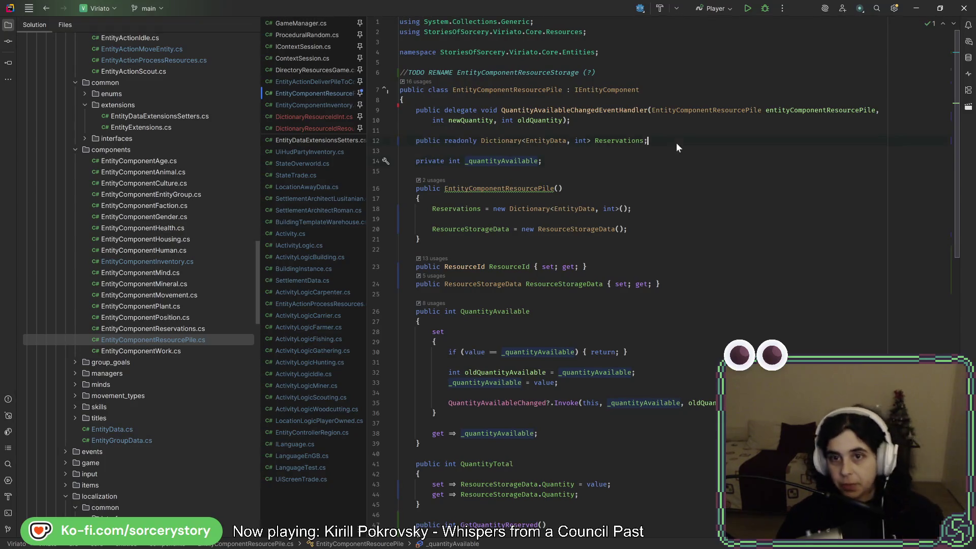
pyautogui.click(608, 324)
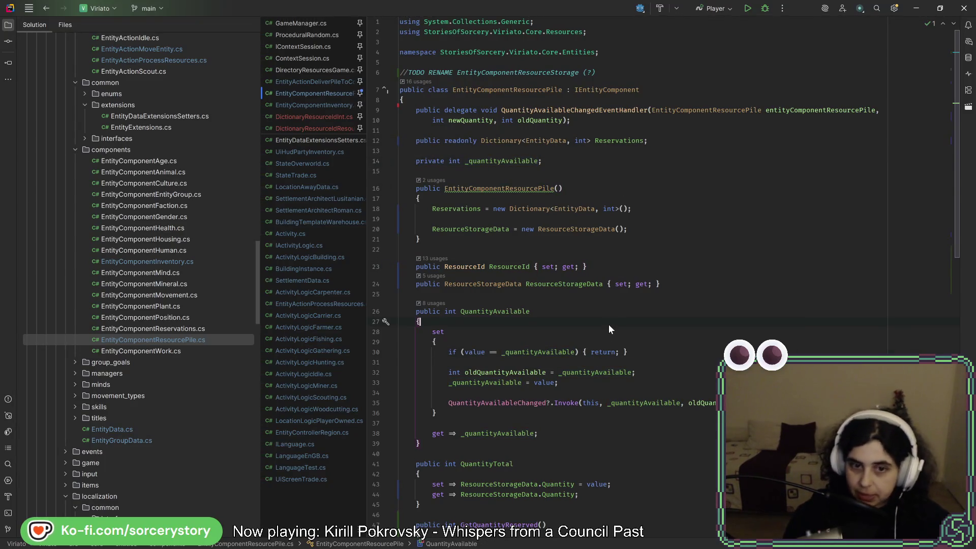
pyautogui.press('Down')
pyautogui.press('Down')
pyautogui.press('Down')
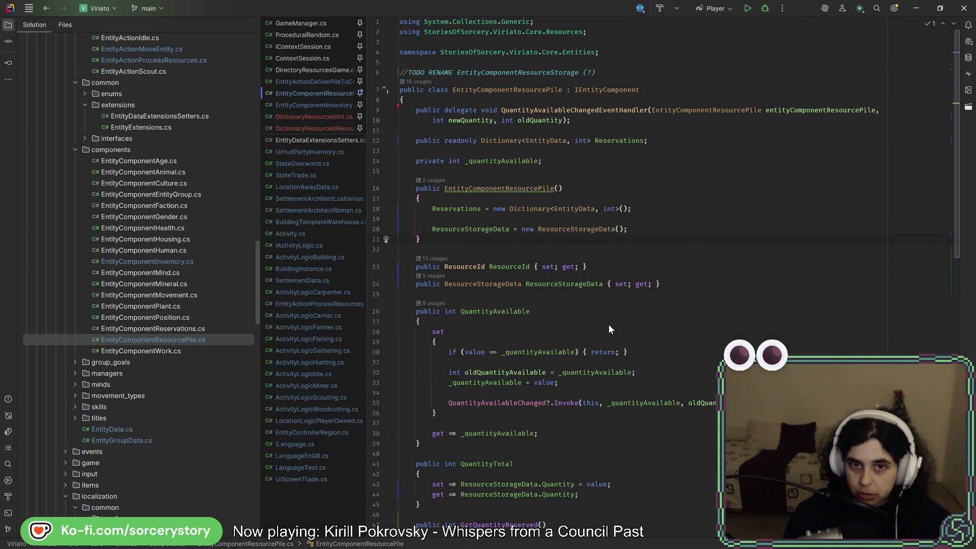
pyautogui.press('Up')
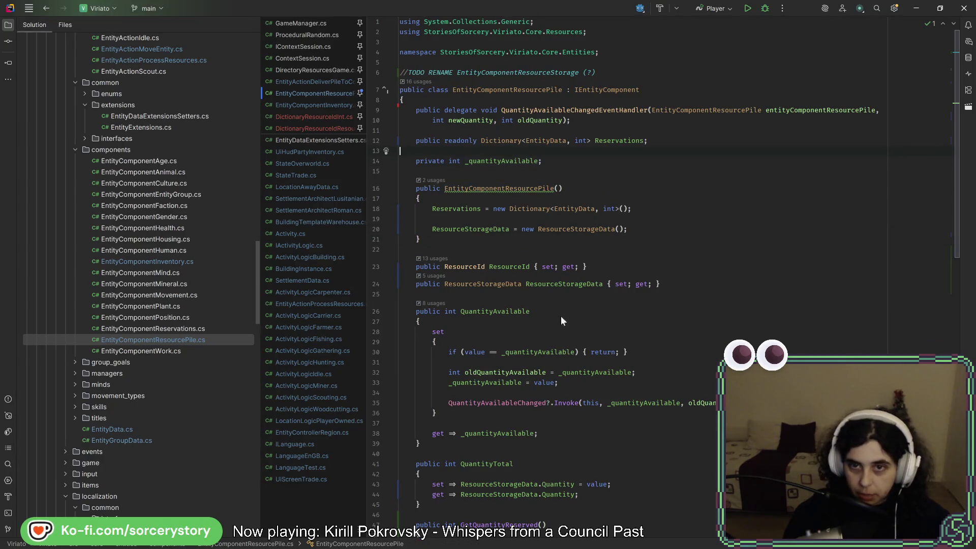
# Step: Make the Reservations dictionary field private and remove the stray blank line after the constructor
pyautogui.doubleClick(428, 140)
pyautogui.write('pr')
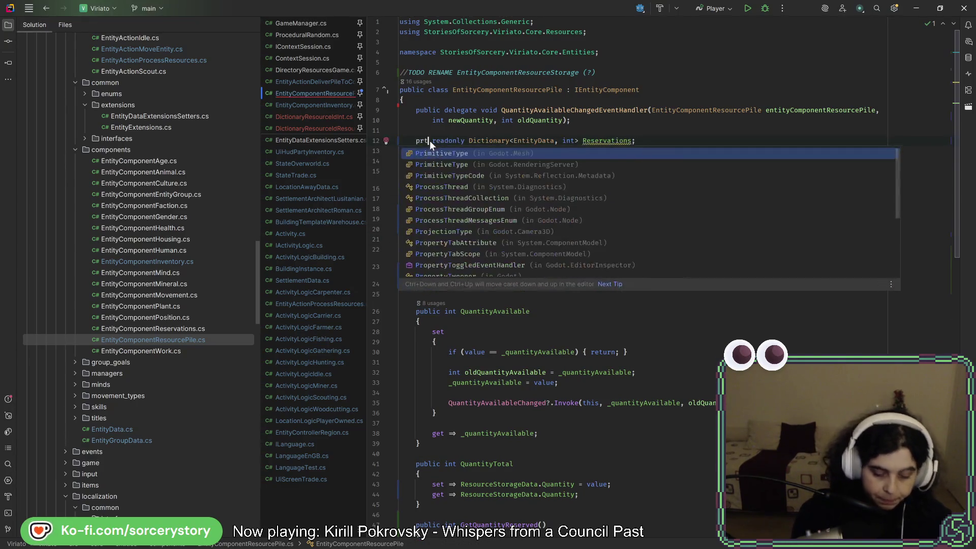
pyautogui.write('ivate')
pyautogui.press('Return')
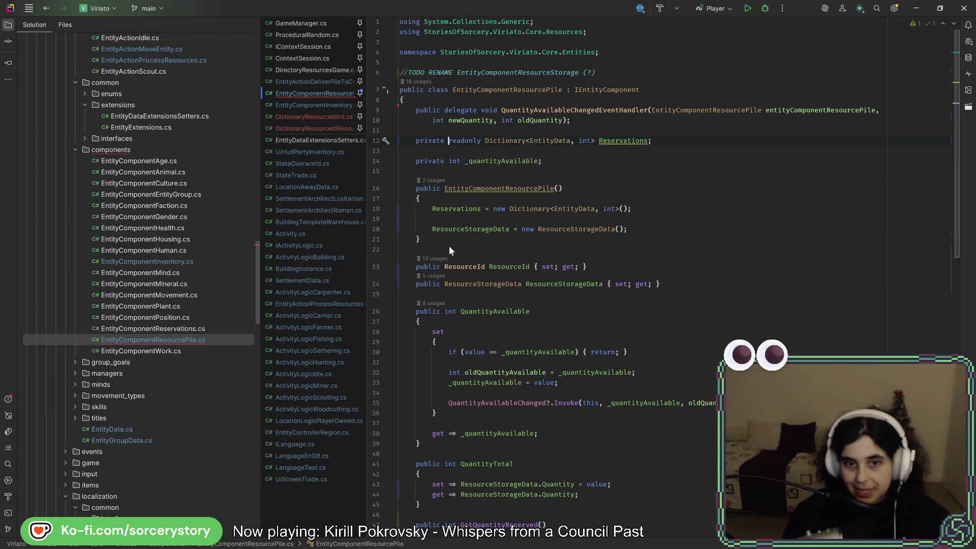
pyautogui.click(445, 239)
pyautogui.press('Return')
pyautogui.press('BackSpace')
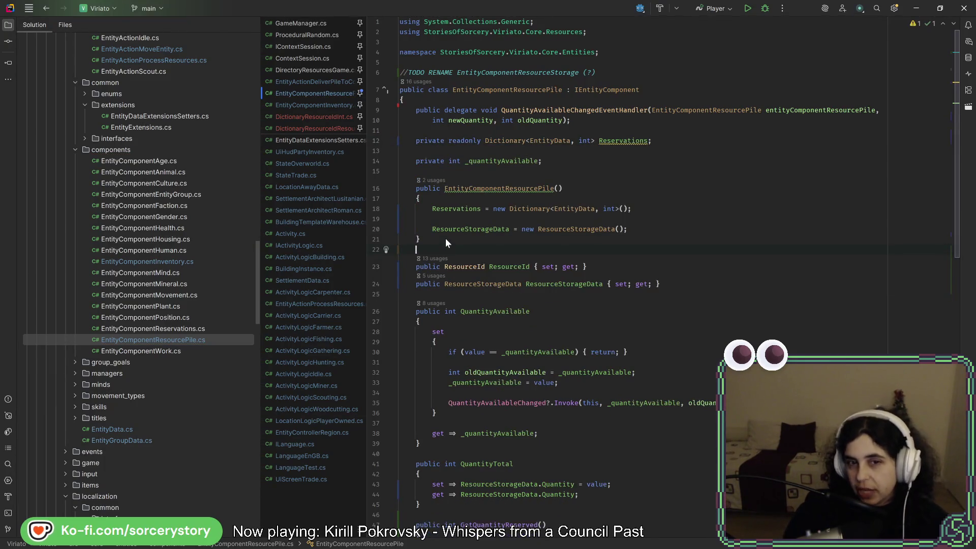
# Step: Below QuantityTotal, add 'public IReadOnlyDictionary<EntityData, int> Reservations => _reservation;'
pyautogui.scroll(-5, 475, 363)
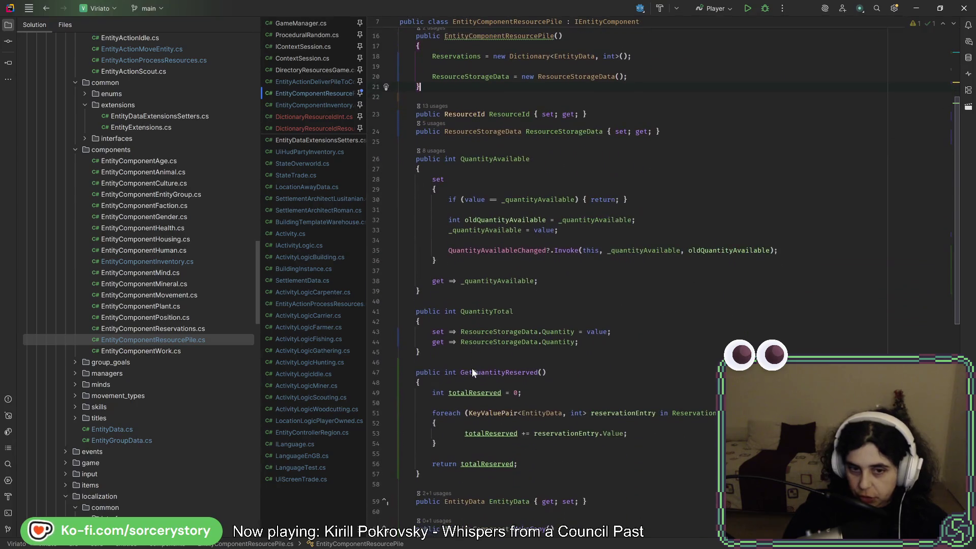
pyautogui.click(449, 355)
pyautogui.press('Return')
pyautogui.press('Return')
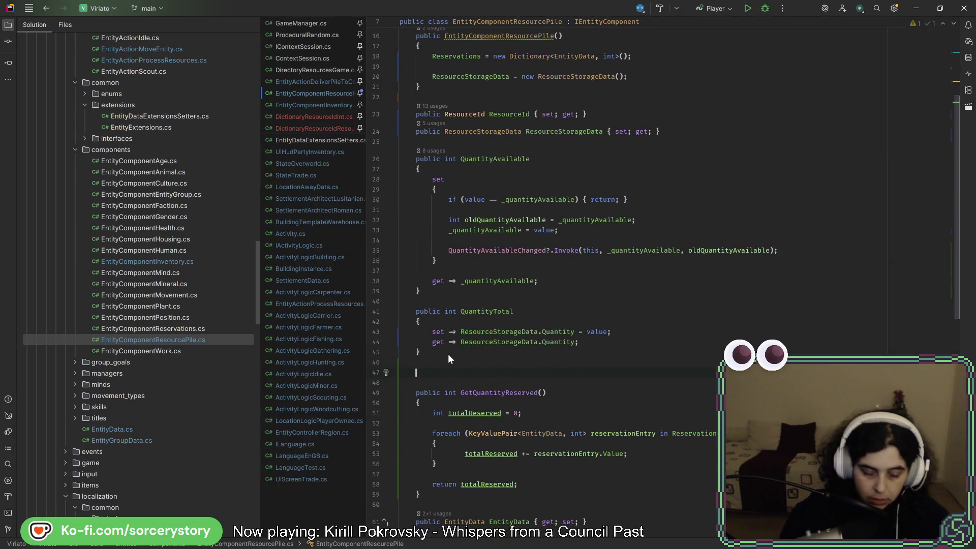
pyautogui.write('publ')
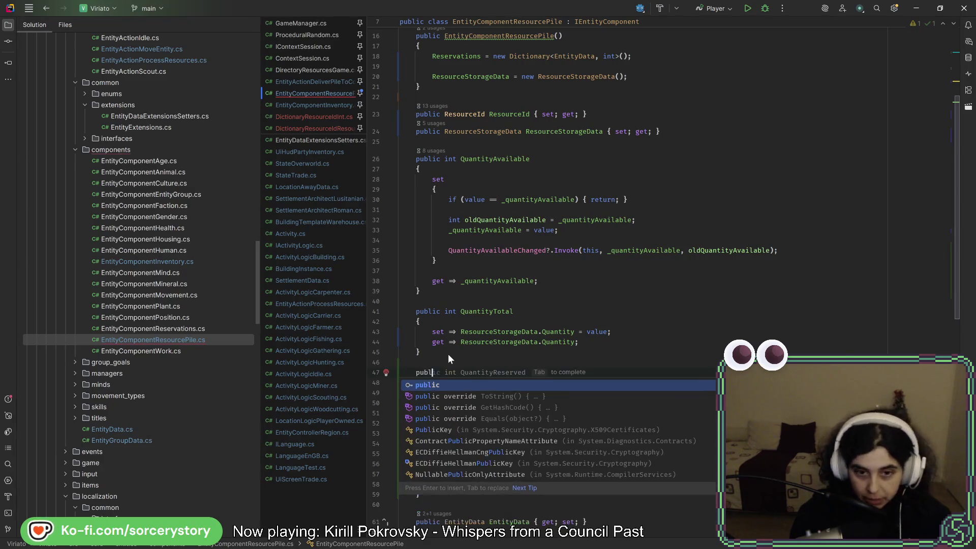
pyautogui.write('ic I')
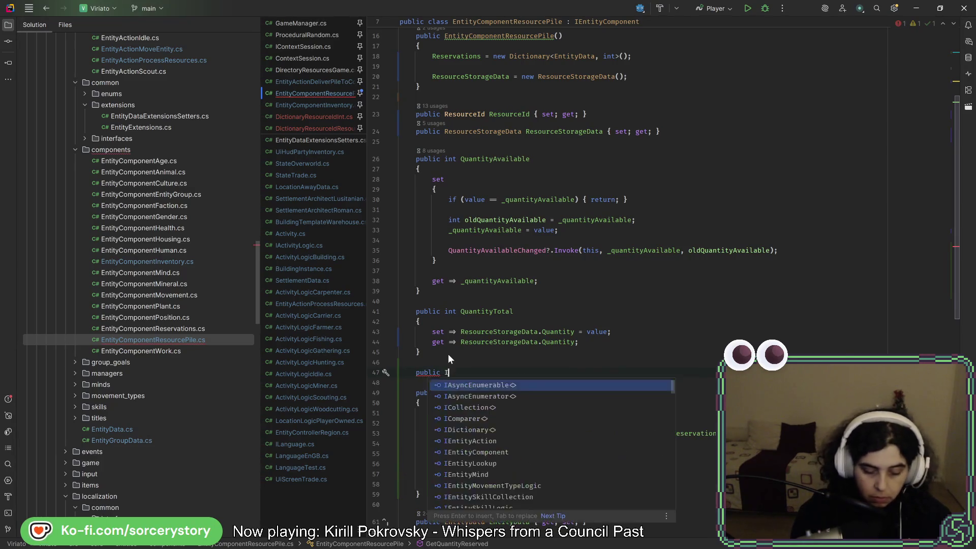
pyautogui.write('Read')
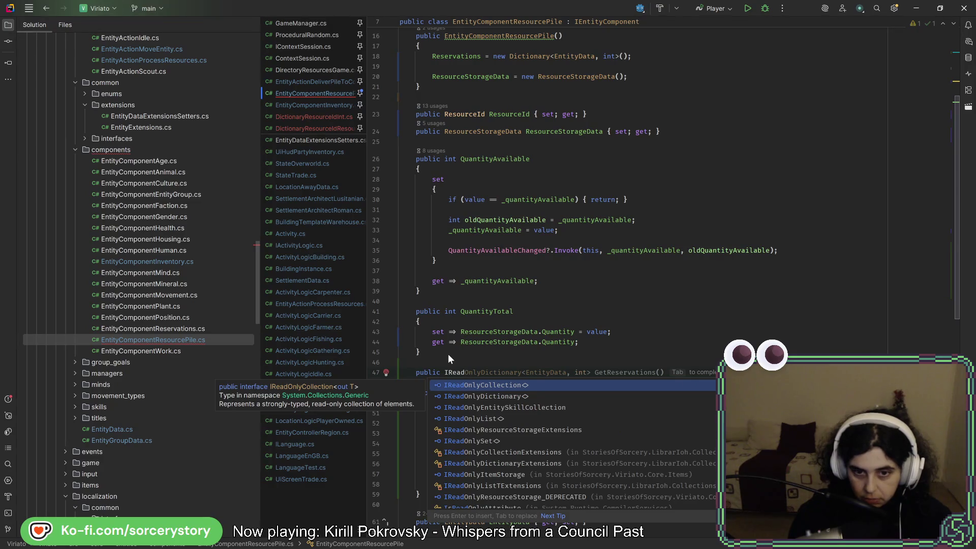
pyautogui.press('Down')
pyautogui.press('Return')
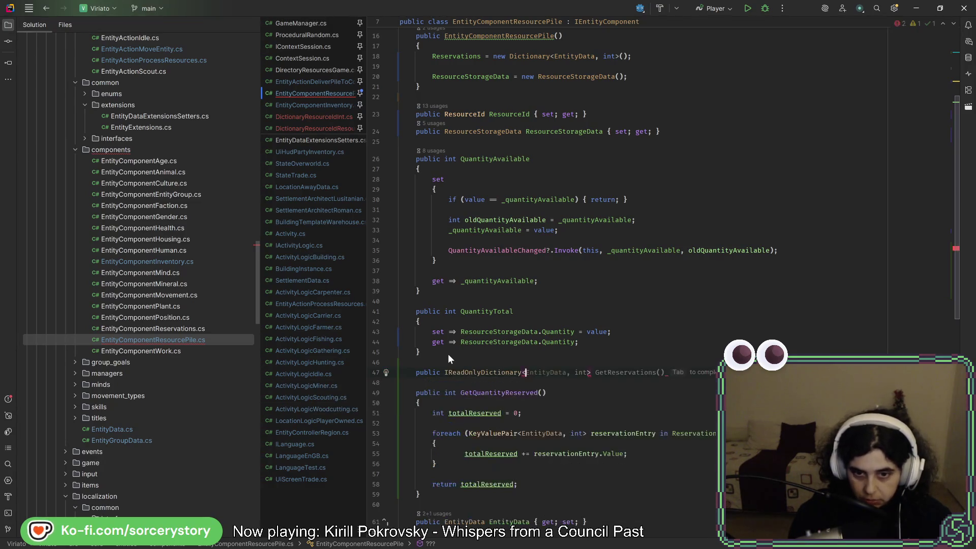
pyautogui.press('Tab')
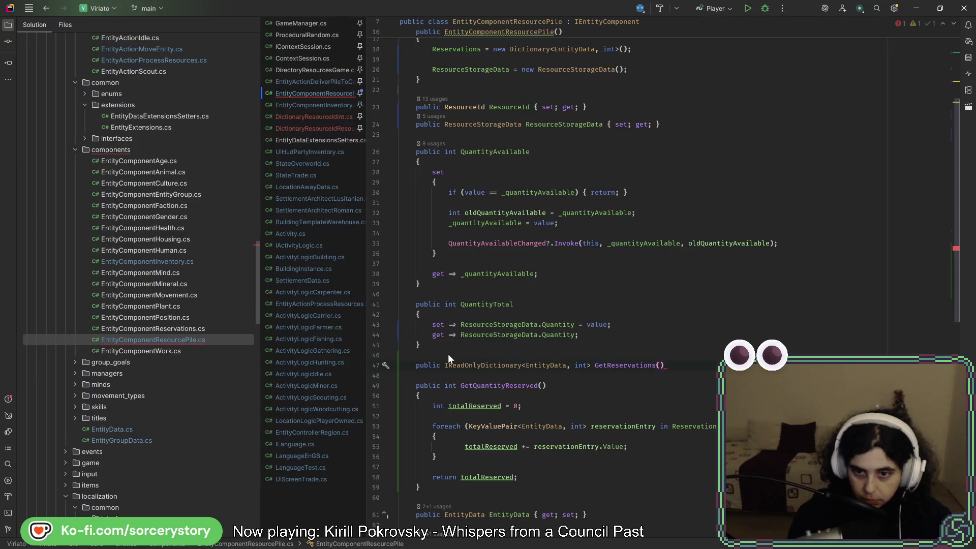
pyautogui.press('BackSpace')
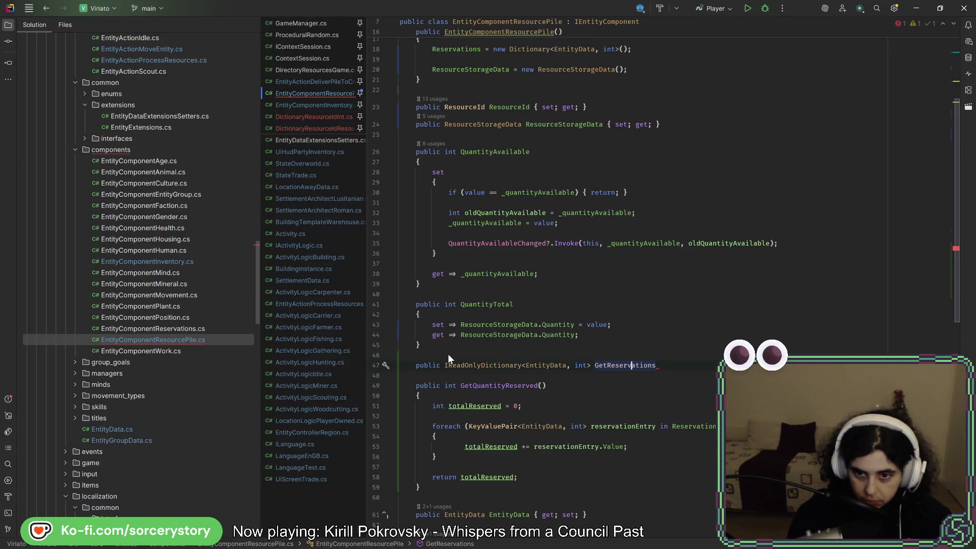
pyautogui.hotkey('ctrl', 'Left')
pyautogui.press('Delete')
pyautogui.press('Delete')
pyautogui.press('Delete')
pyautogui.press('End')
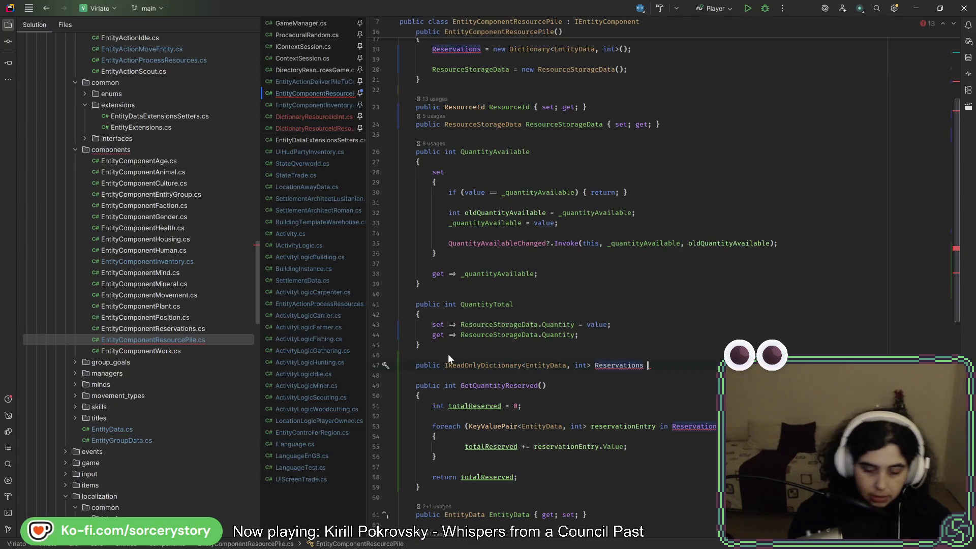
pyautogui.write('=> _re')
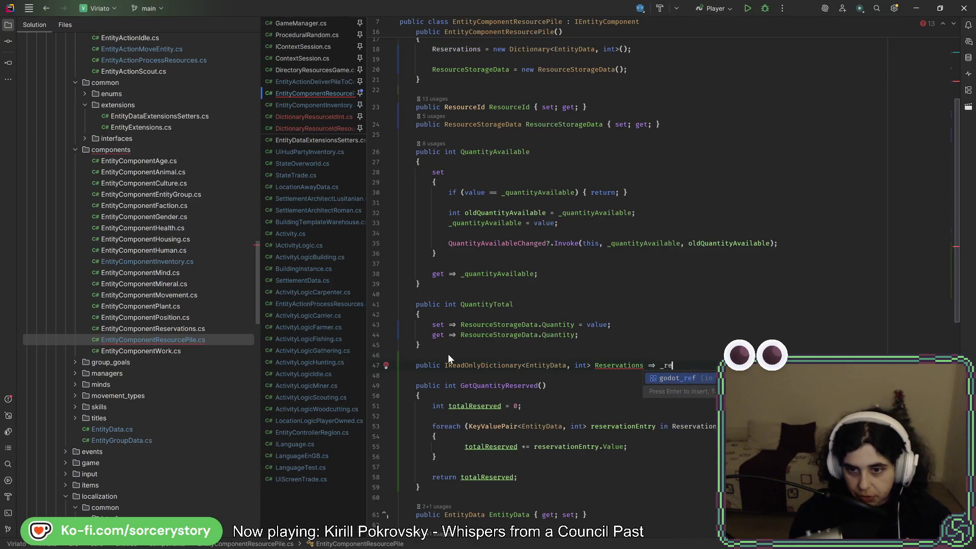
pyautogui.write('servation')
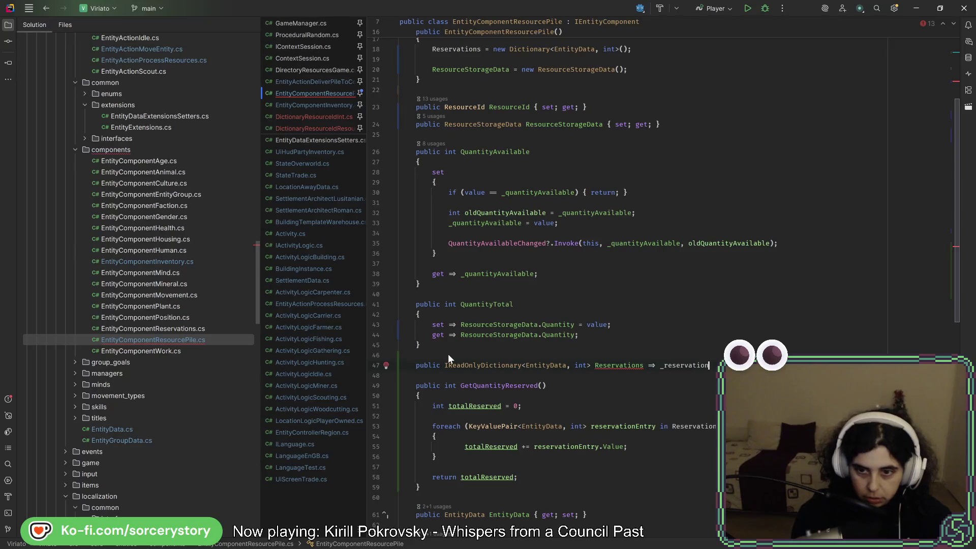
pyautogui.write(';')
pyautogui.scroll(-1, 612, 348)
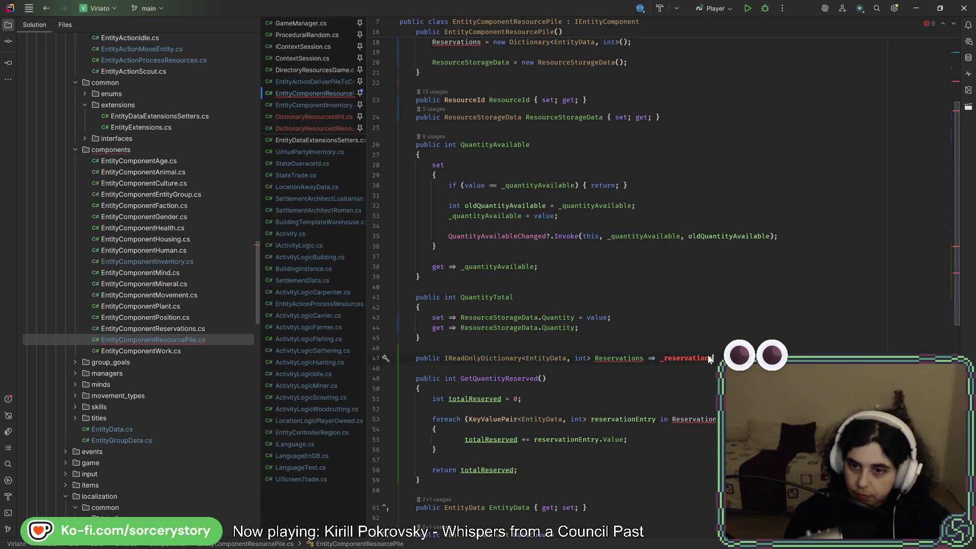
pyautogui.scroll(5, 696, 351)
# Step: Rename the private Reservations dictionary field to _reservations
pyautogui.click(618, 141)
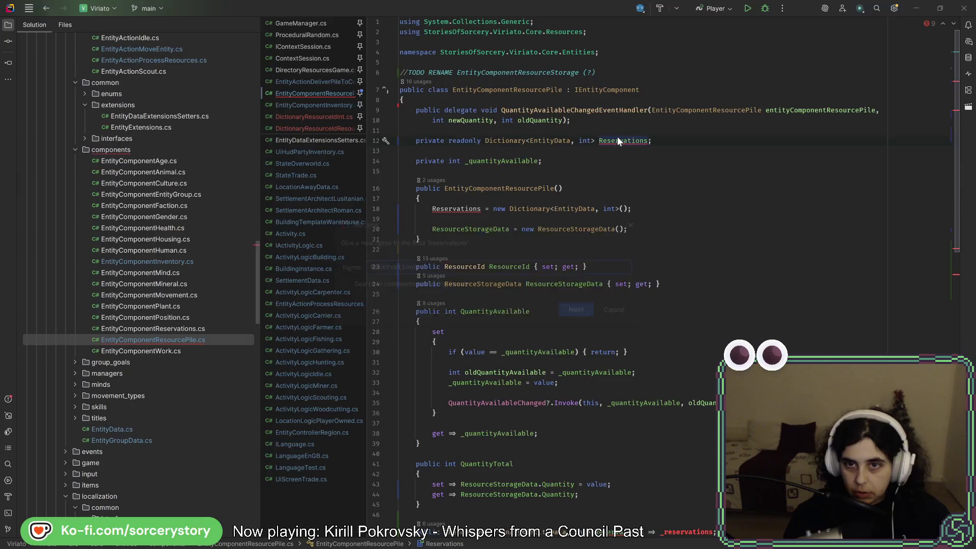
pyautogui.hotkey('ctrl', 'r')
pyautogui.hotkey('ctrl', 'r')
pyautogui.write('_reservations')
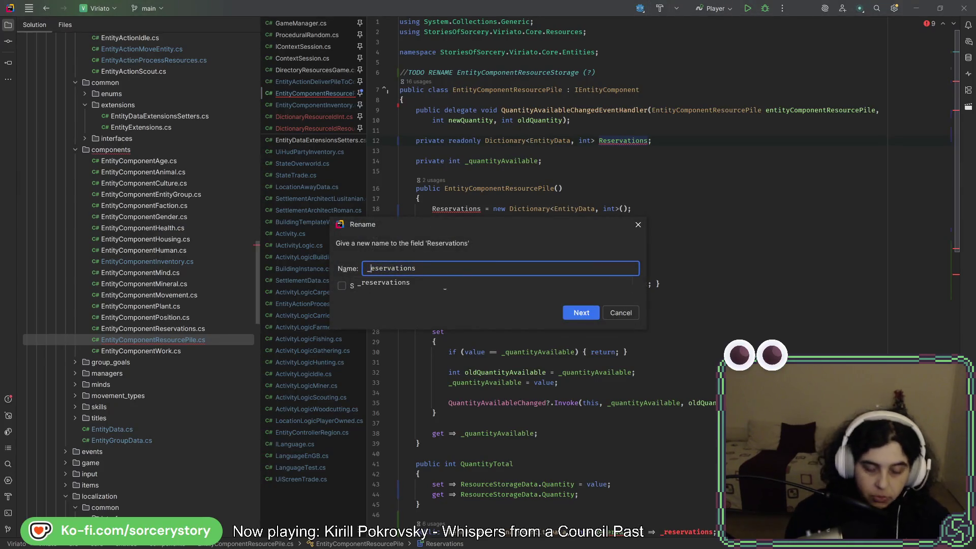
pyautogui.press('Return')
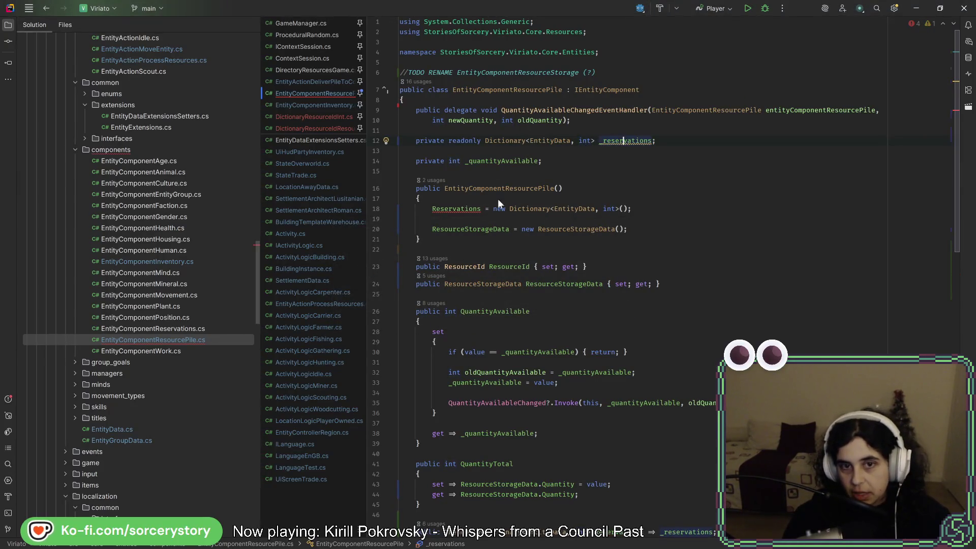
pyautogui.click(447, 205)
# Step: Replace the Reservations uses in ReservationApply, TryReserve and Unreserve with _reservations
pyautogui.scroll(-6, 571, 227)
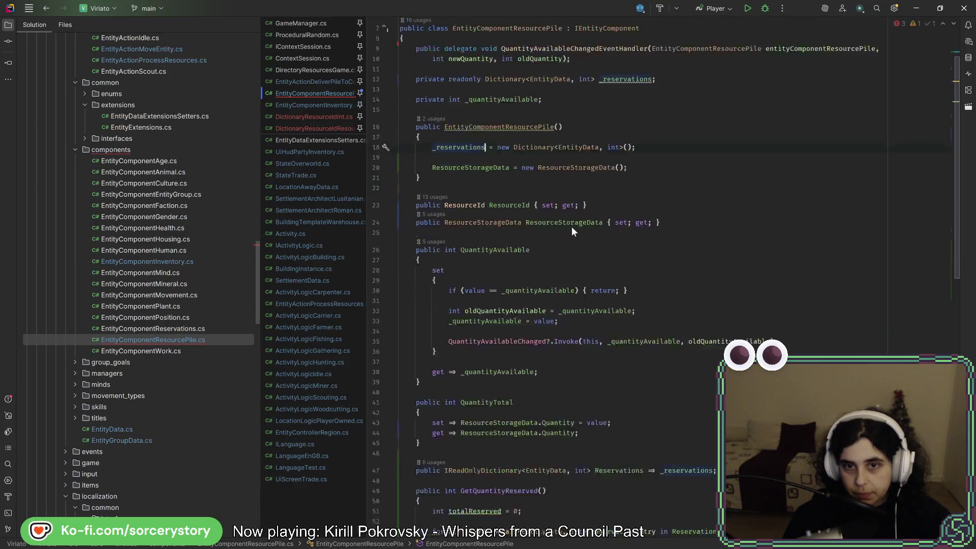
pyautogui.scroll(-5, 573, 221)
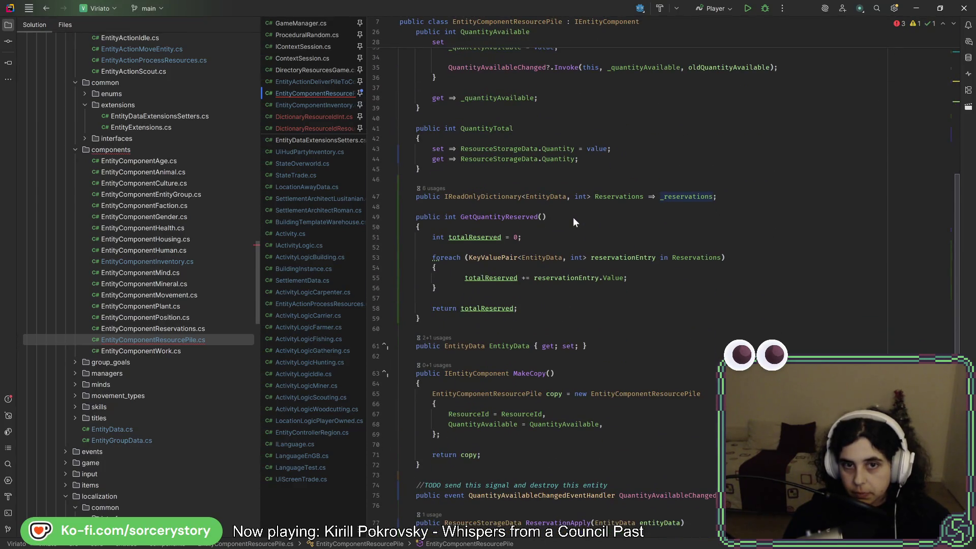
pyautogui.scroll(-11, 569, 218)
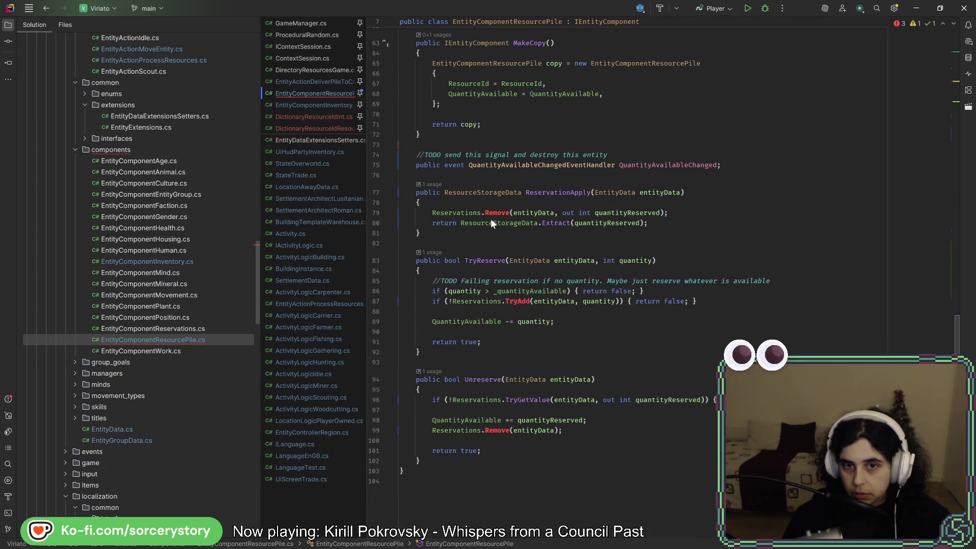
pyautogui.click(475, 214)
pyautogui.doubleClick(474, 214)
pyautogui.write('_reservations')
pyautogui.doubleClick(477, 301)
pyautogui.write('_reservations')
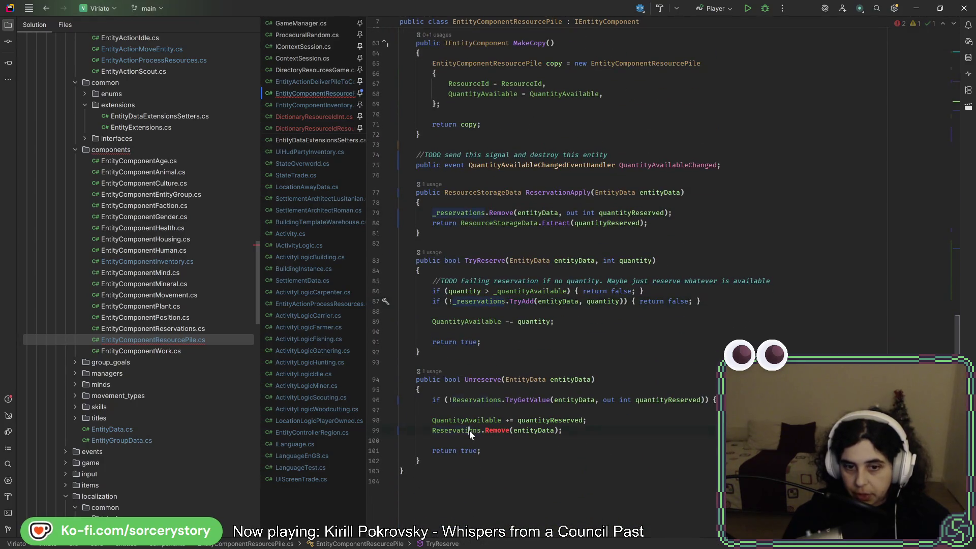
pyautogui.doubleClick(469, 430)
pyautogui.write('_reservations')
pyautogui.scroll(20, 664, 429)
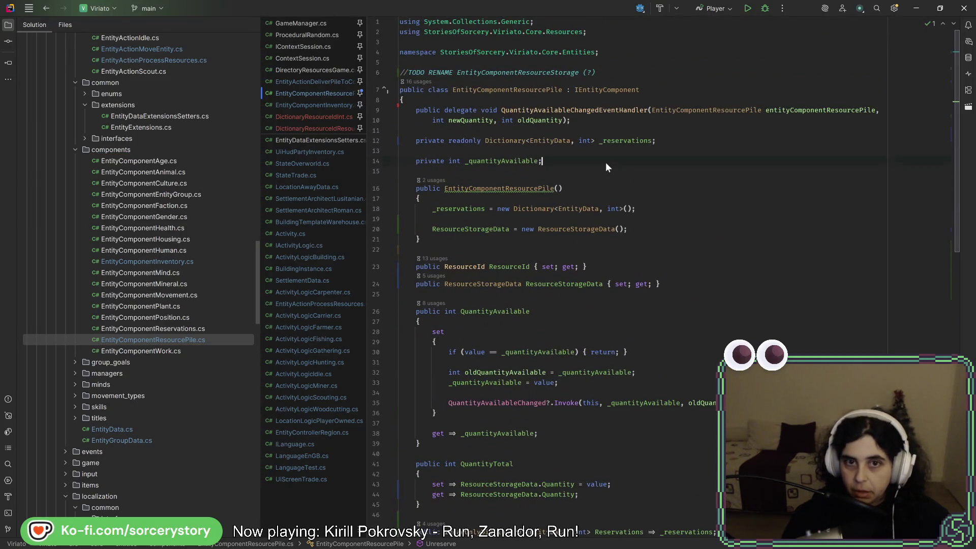
pyautogui.click(690, 145)
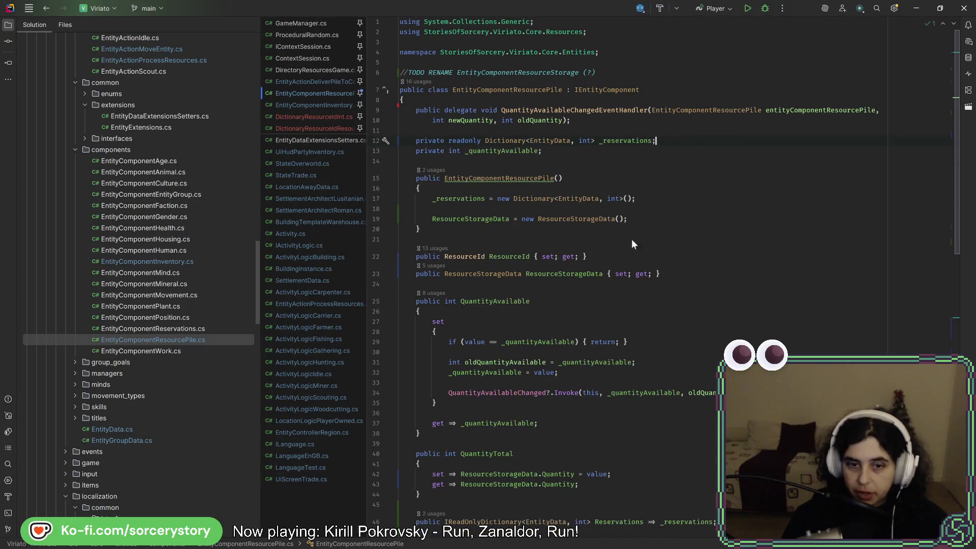
pyautogui.scroll(-4, 608, 281)
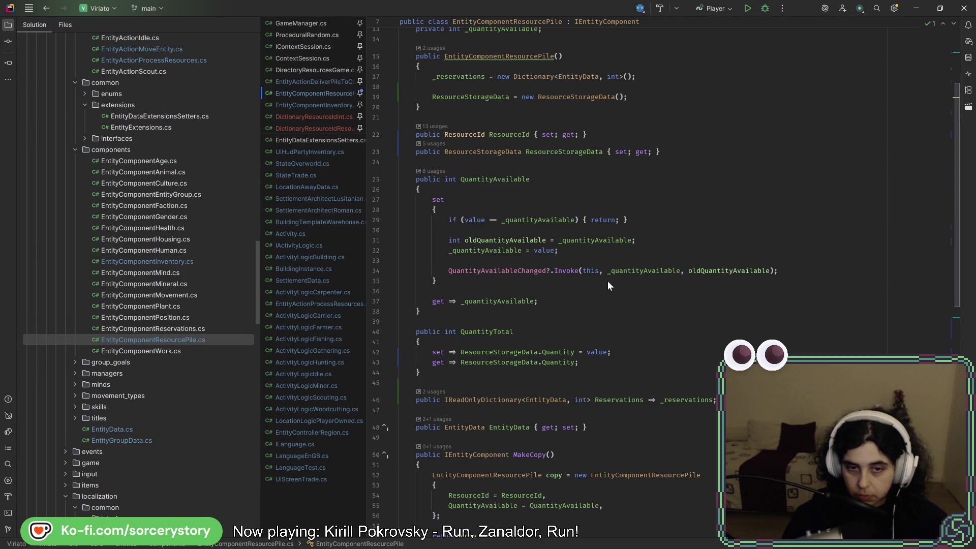
pyautogui.moveTo(480, 179)
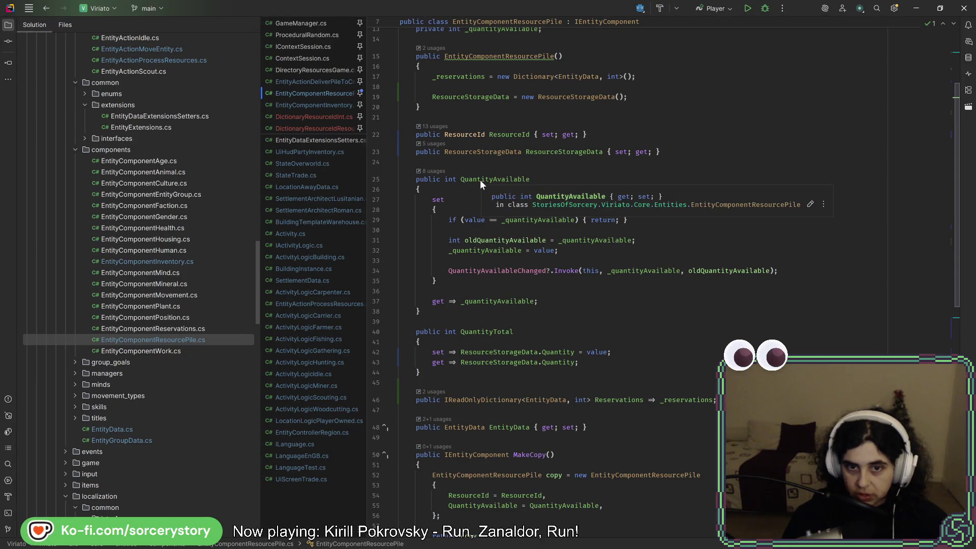
pyautogui.scroll(-5, 538, 333)
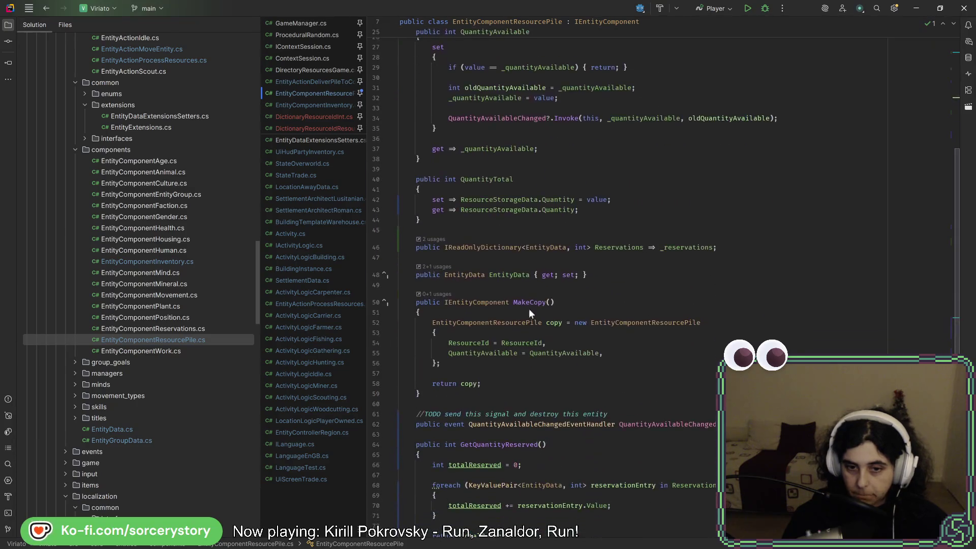
pyautogui.scroll(-7, 516, 328)
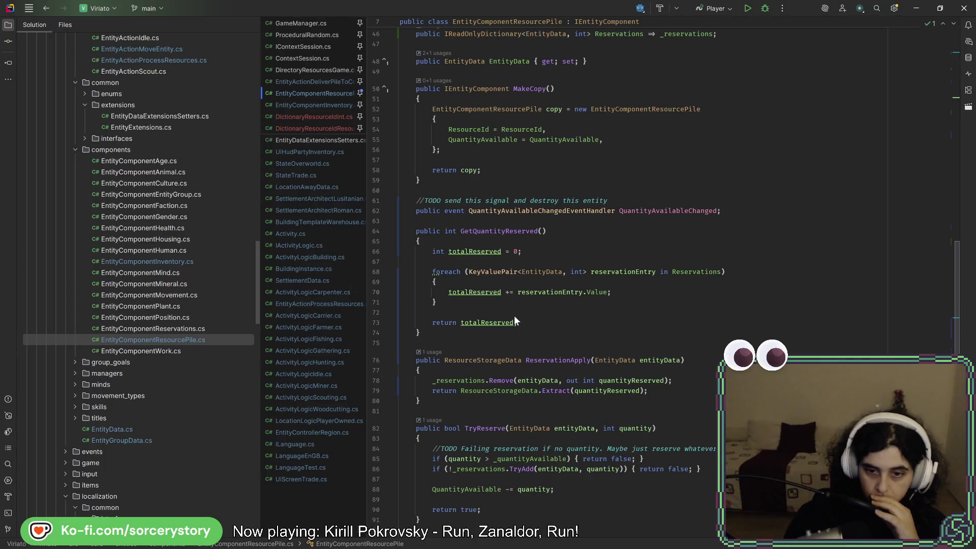
pyautogui.click(522, 459)
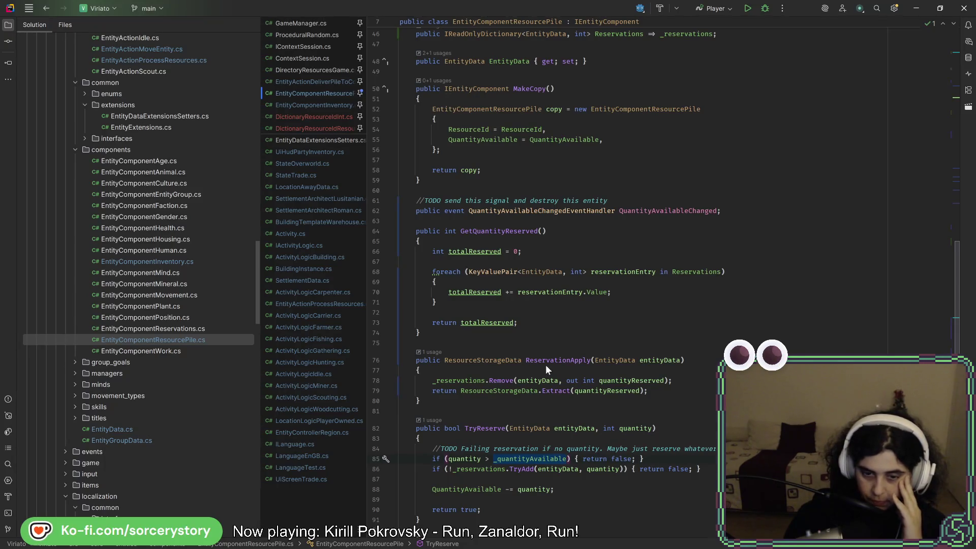
pyautogui.scroll(13, 545, 364)
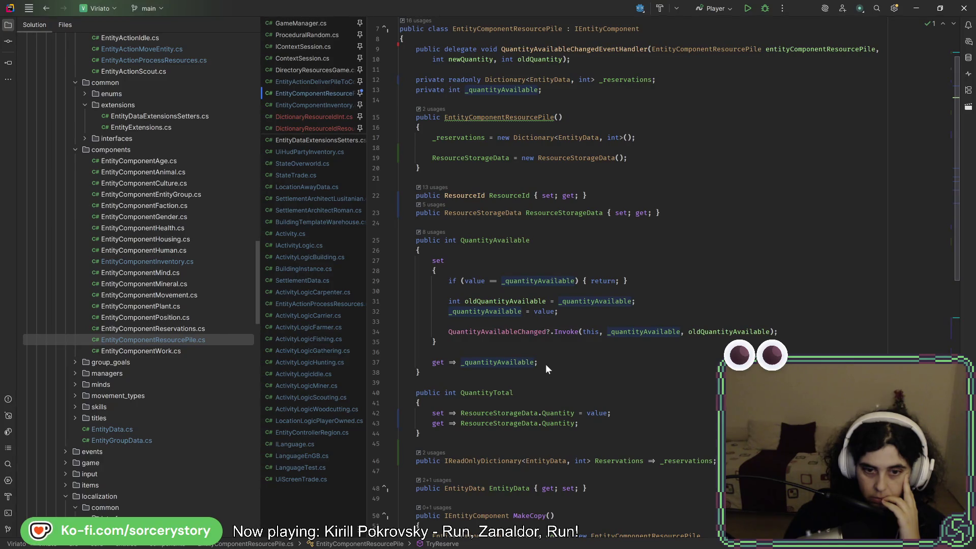
pyautogui.scroll(-15, 542, 363)
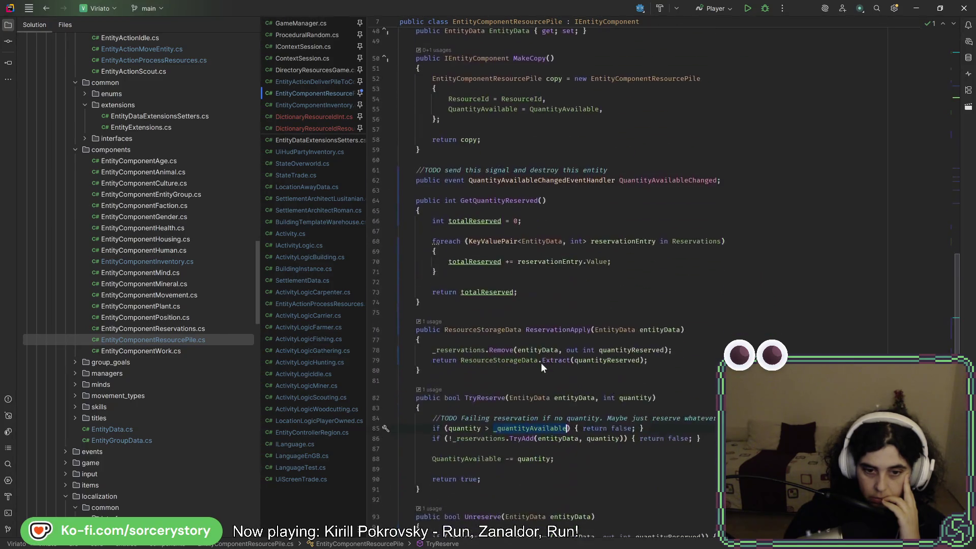
pyautogui.scroll(6, 541, 362)
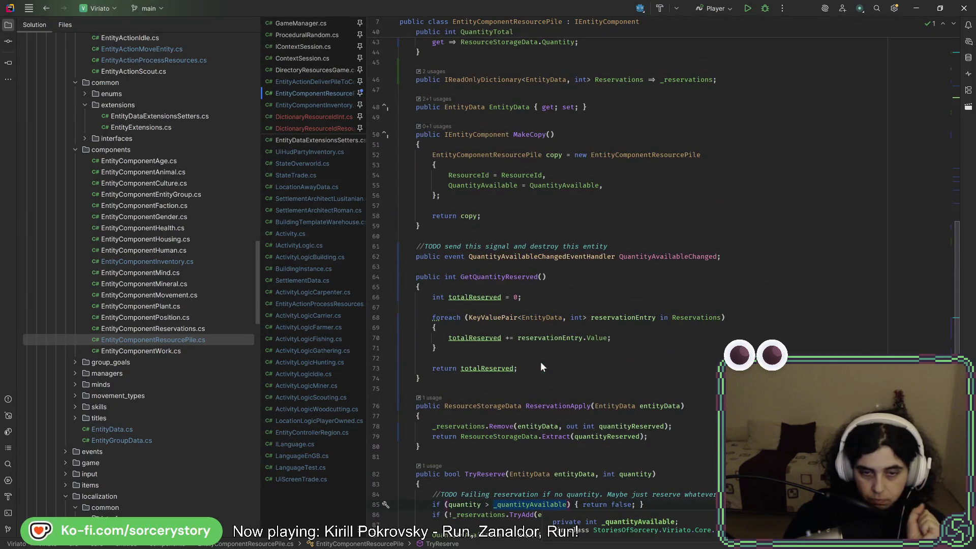
pyautogui.scroll(6, 541, 361)
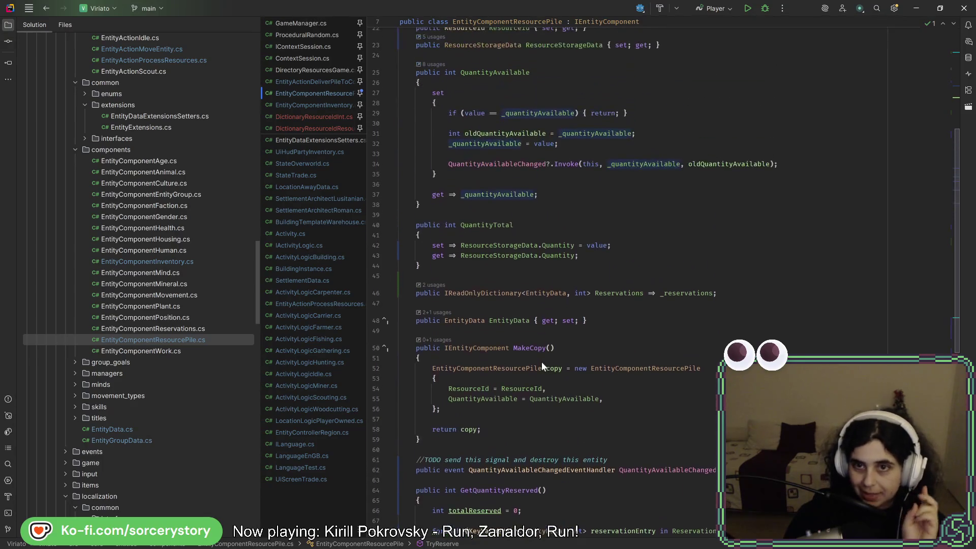
pyautogui.scroll(7, 540, 361)
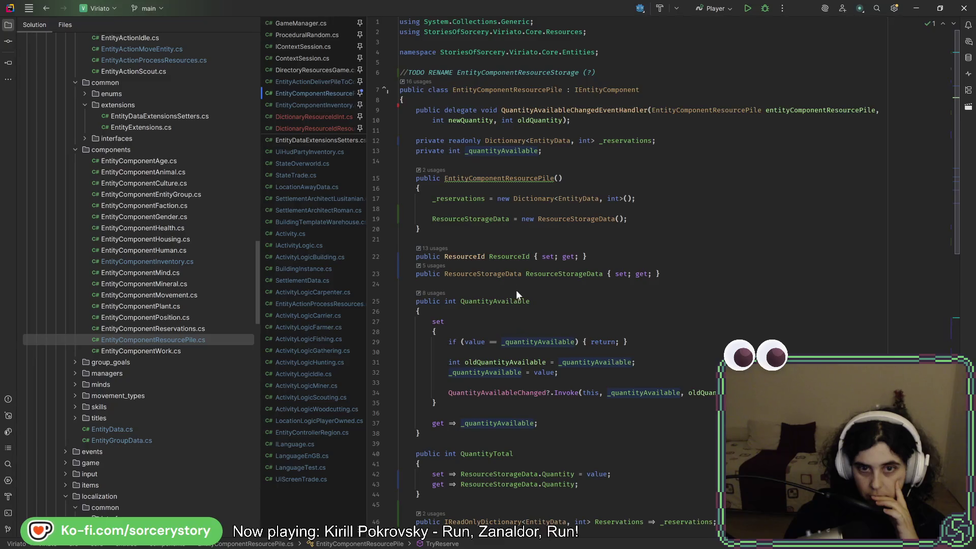
pyautogui.click(444, 199)
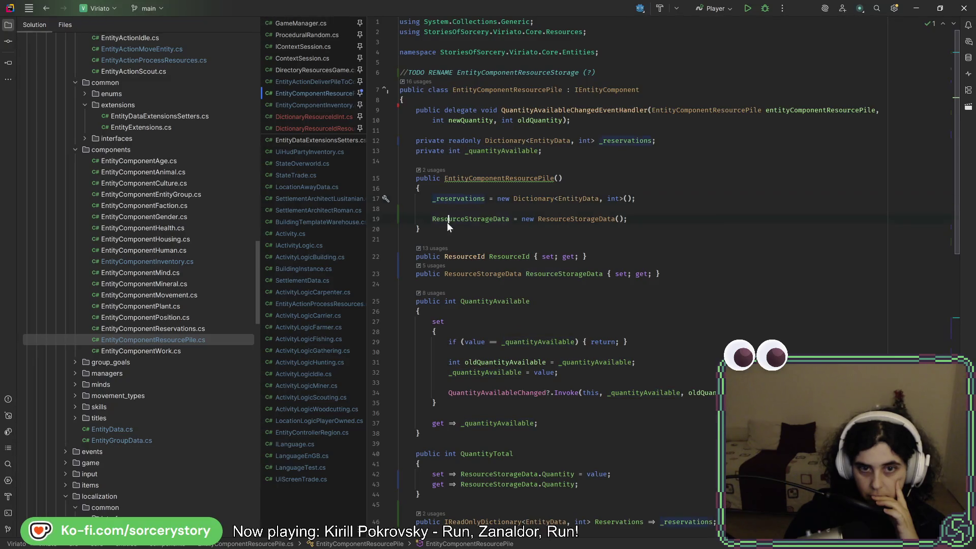
pyautogui.click(447, 219)
pyautogui.scroll(-5, 531, 321)
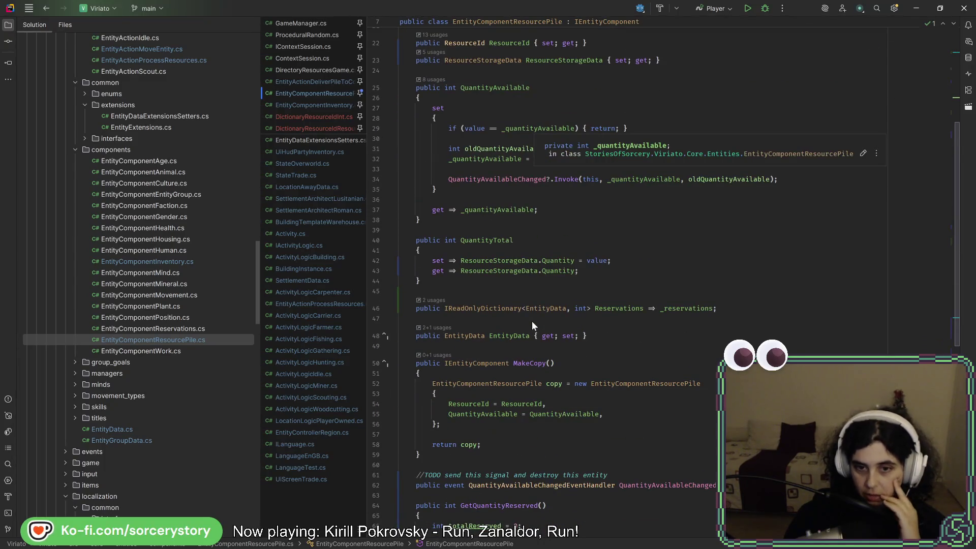
pyautogui.scroll(-3, 532, 321)
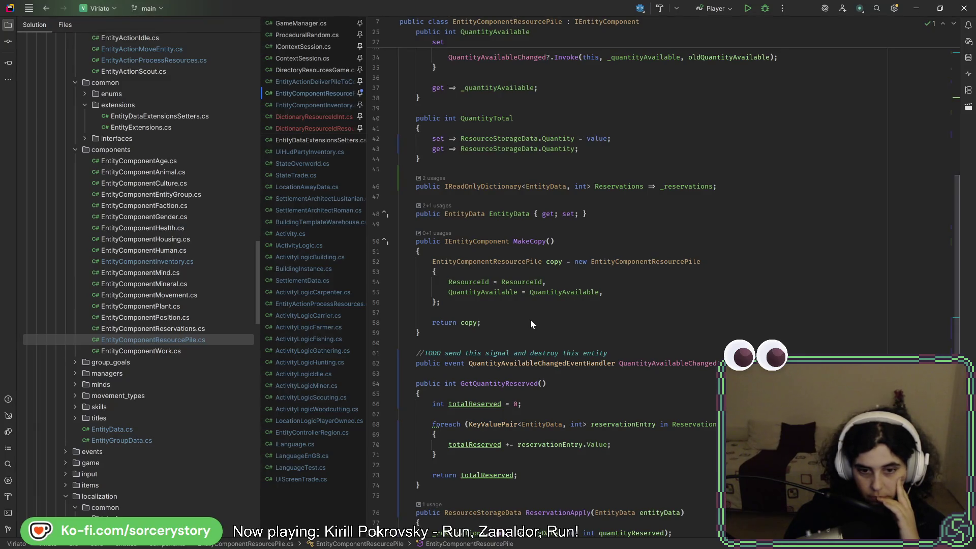
pyautogui.click(502, 383)
pyautogui.scroll(-1, 509, 332)
pyautogui.scroll(-4, 510, 332)
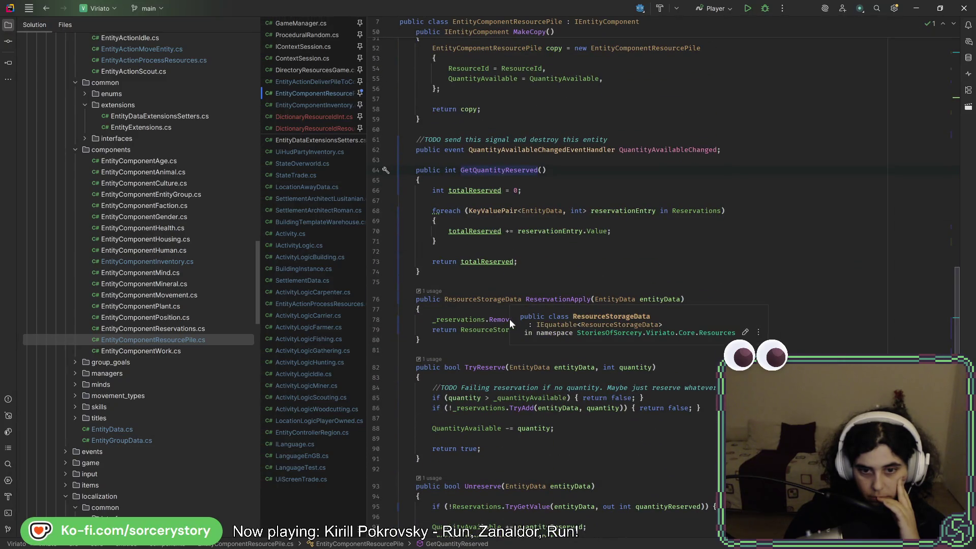
# Step: At the top of TryReserve, add 'int quantityAvailable = ResourceStorageData.Quantity - GetQuantityReserved();'
pyautogui.click(481, 377)
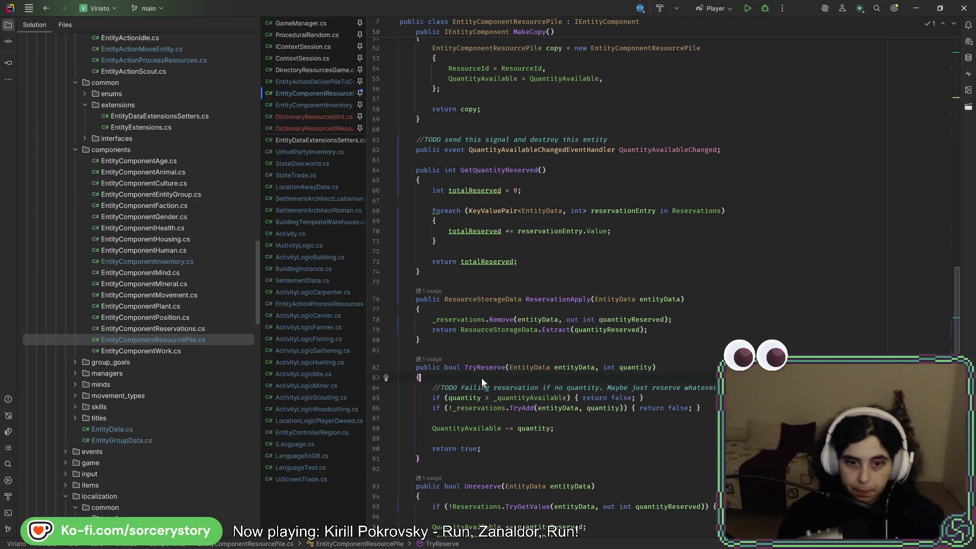
pyautogui.press('Return')
pyautogui.write('int quantityAv')
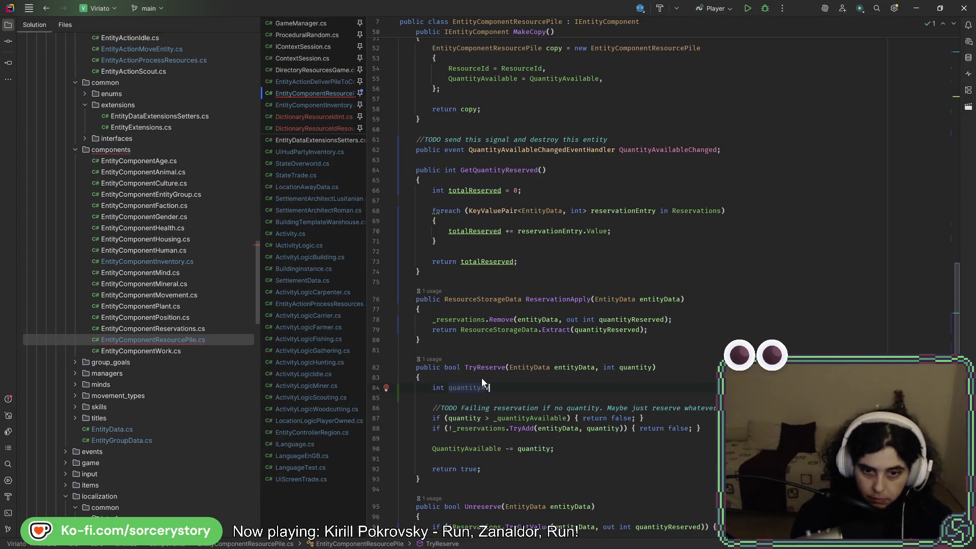
pyautogui.write('ailable =')
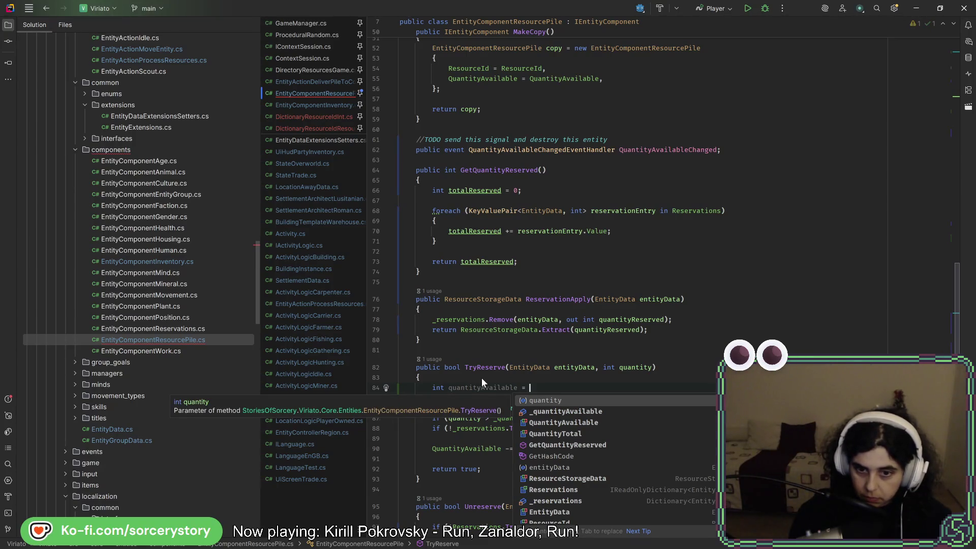
pyautogui.press('Down')
pyautogui.press('Down')
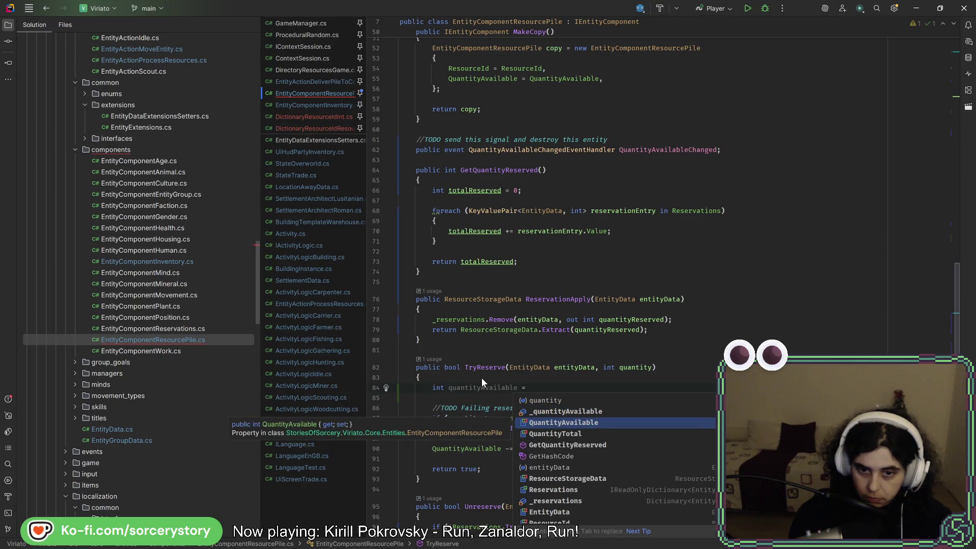
pyautogui.write('ResourceStorageData.')
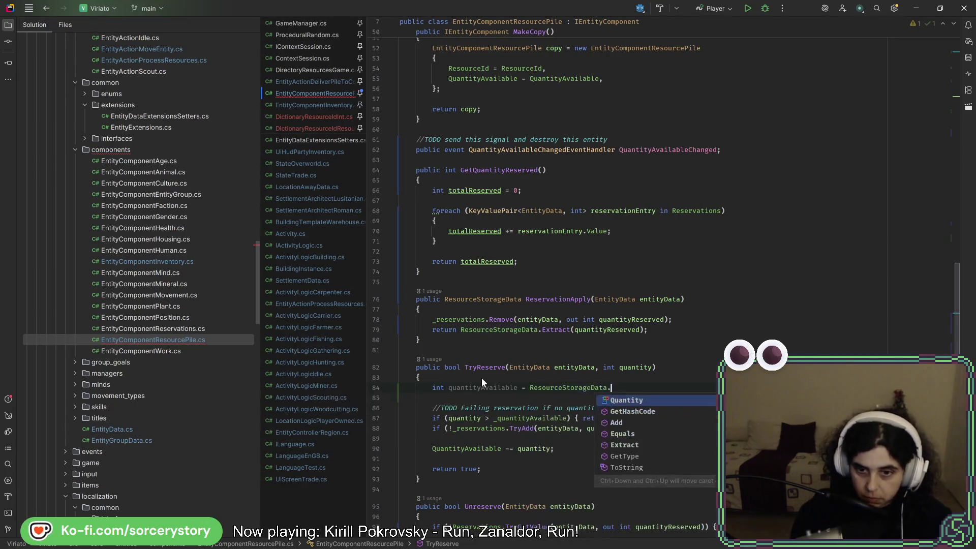
pyautogui.press('Escape')
pyautogui.write('Quantity - ')
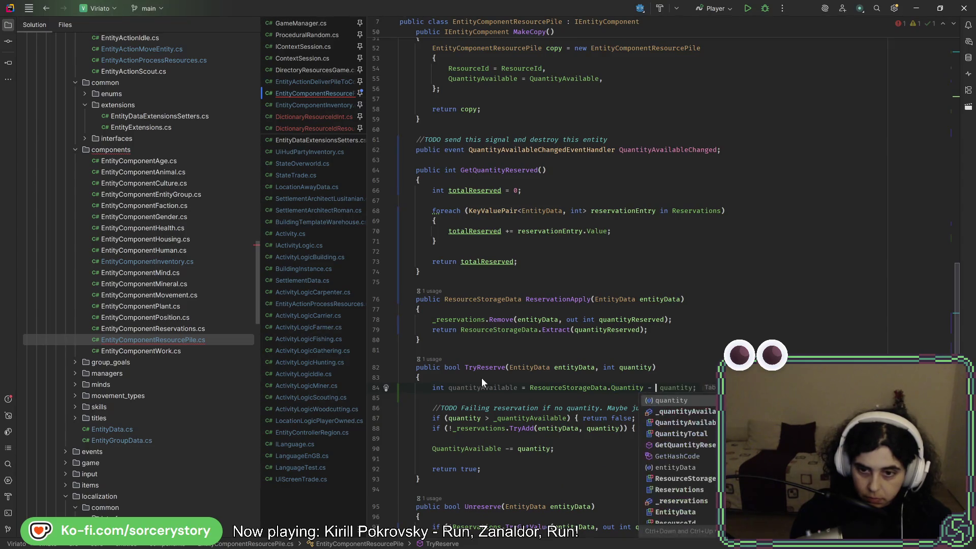
pyautogui.write('GetQ')
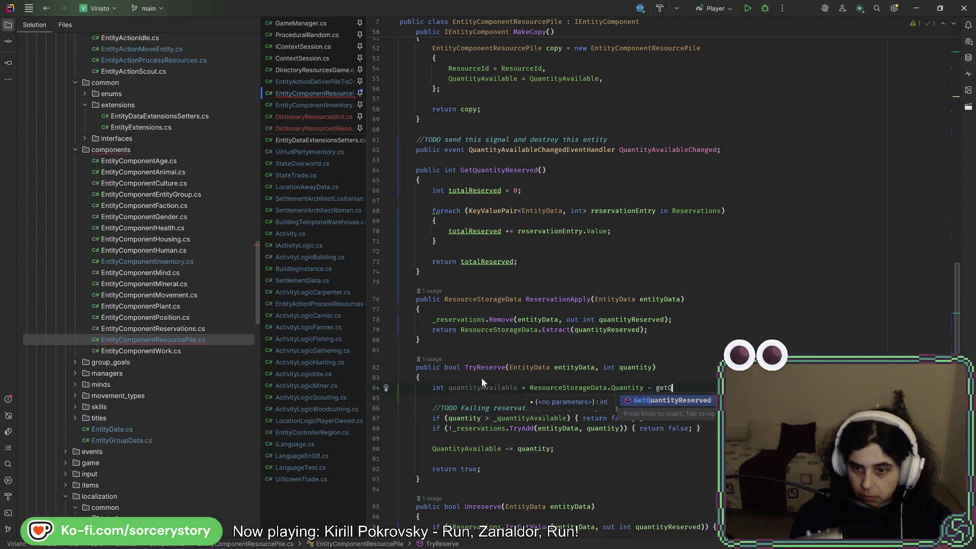
pyautogui.press('Return')
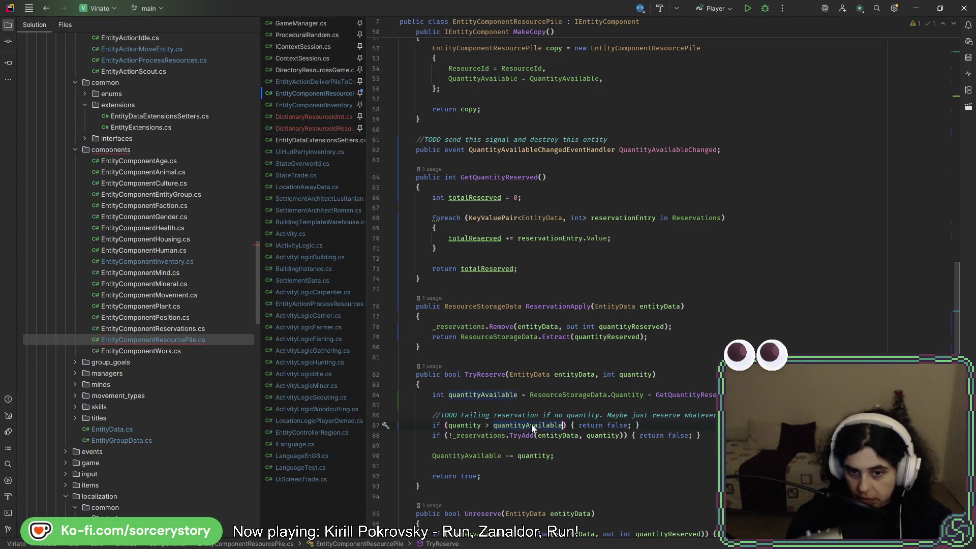
pyautogui.scroll(10, 526, 420)
pyautogui.scroll(8, 524, 412)
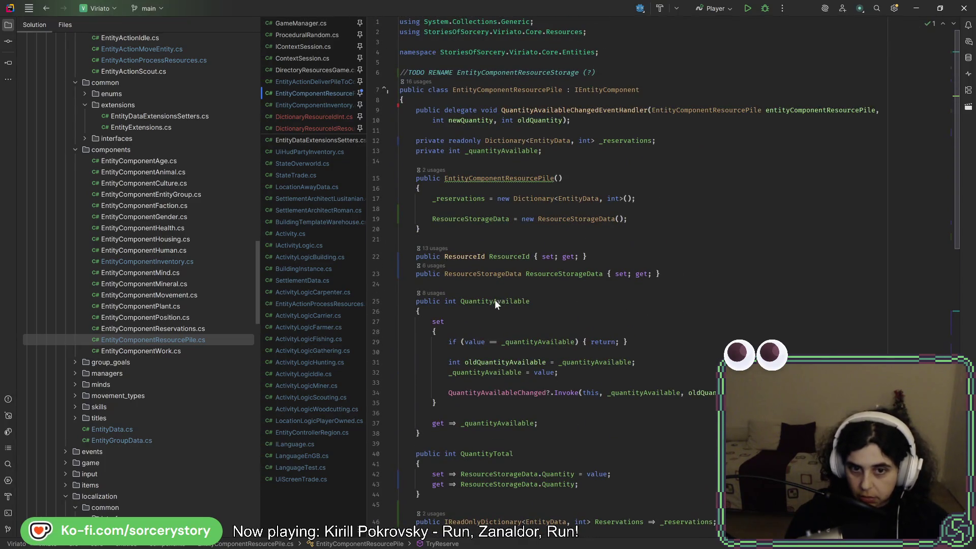
pyautogui.moveTo(495, 300)
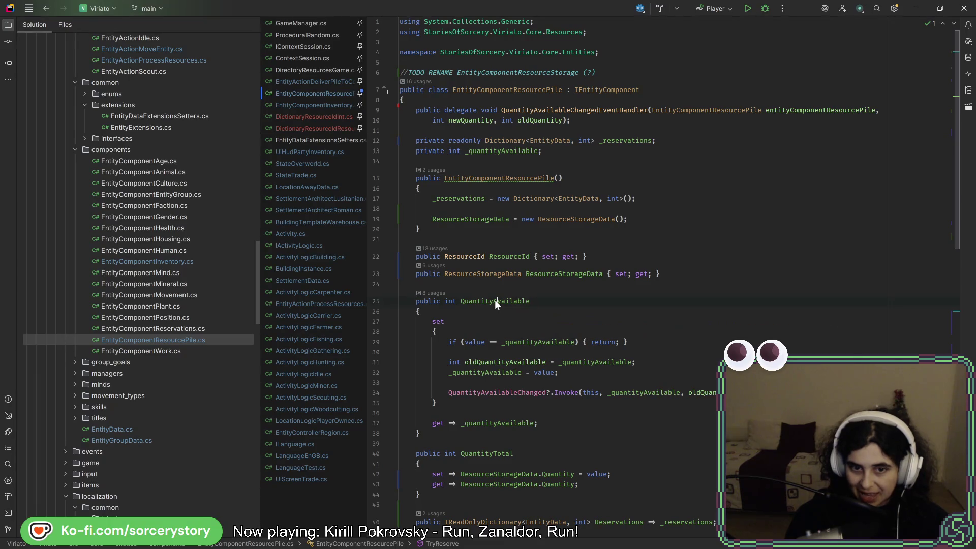
pyautogui.click(423, 293)
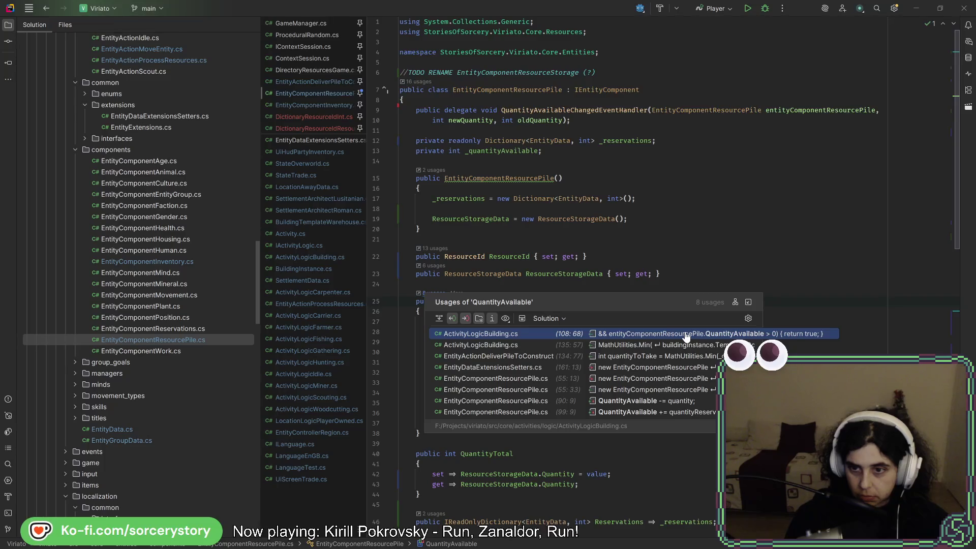
pyautogui.click(622, 282)
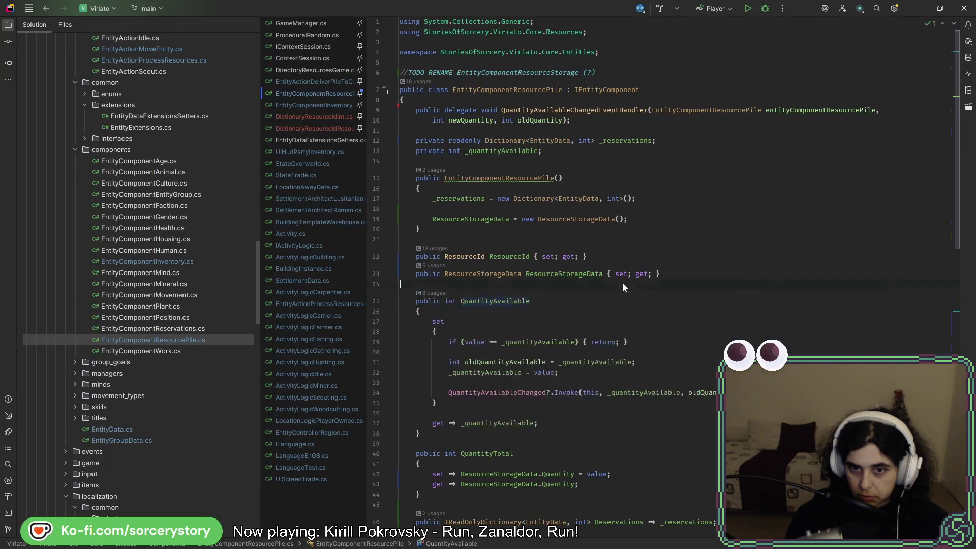
pyautogui.scroll(-8, 585, 345)
pyautogui.scroll(-3, 582, 345)
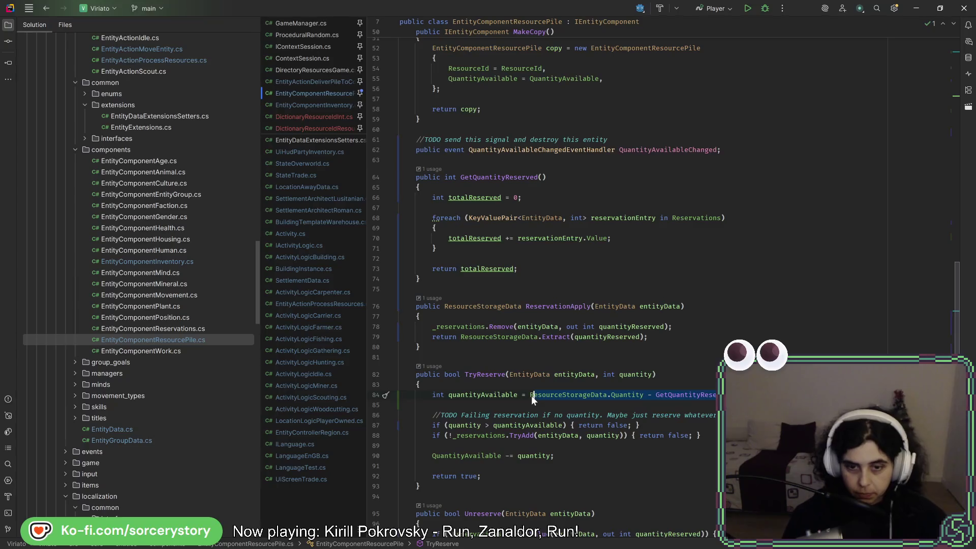
# Step: Extract the quantity subtraction into a GetQuantityAvailable() method, separated from TryReserve by a blank line
pyautogui.hotkey('alt', 'Return')
pyautogui.press('Escape')
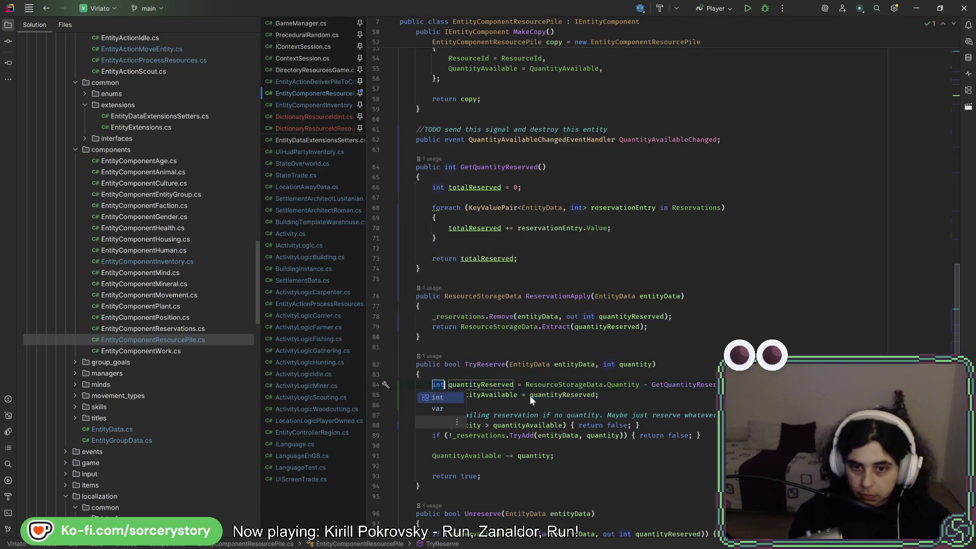
pyautogui.scroll(-1, 529, 396)
pyautogui.hotkey('alt', 'Return')
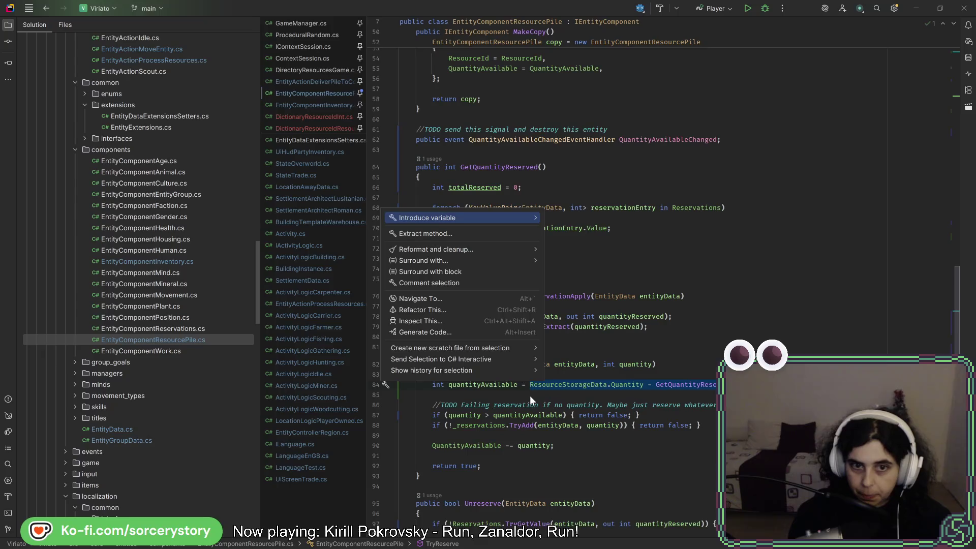
pyautogui.press('Down')
pyautogui.press('Return')
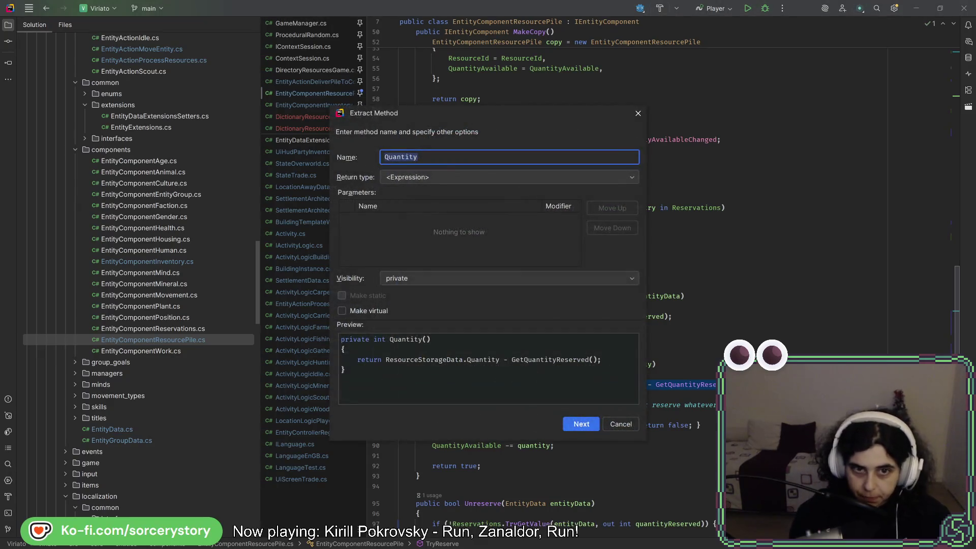
pyautogui.write('GetQ')
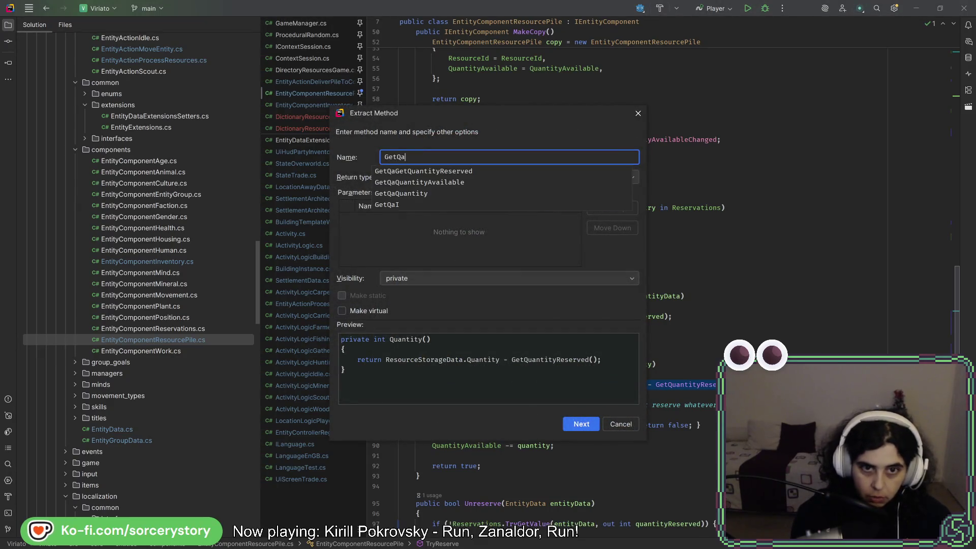
pyautogui.press('Down')
pyautogui.press('Return')
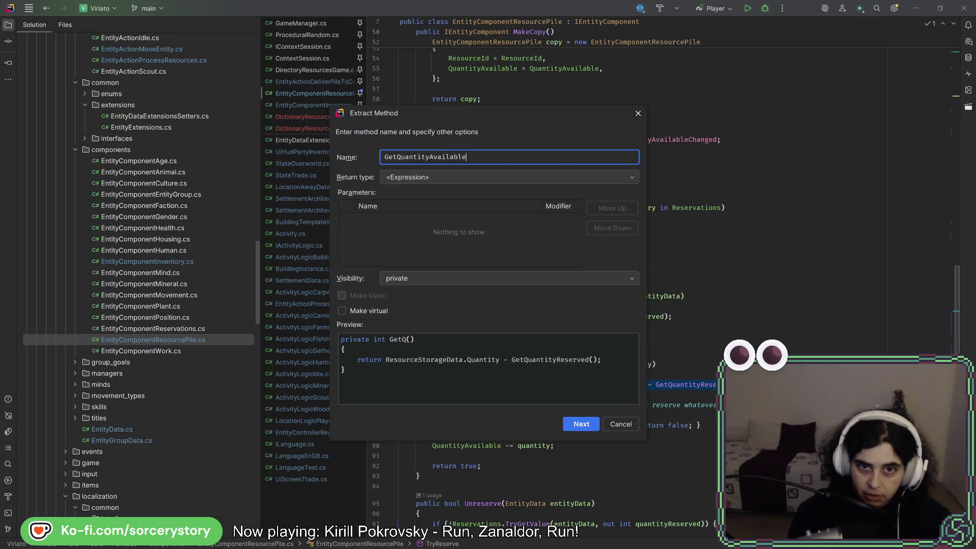
pyautogui.press('Return')
pyautogui.scroll(-2, 473, 413)
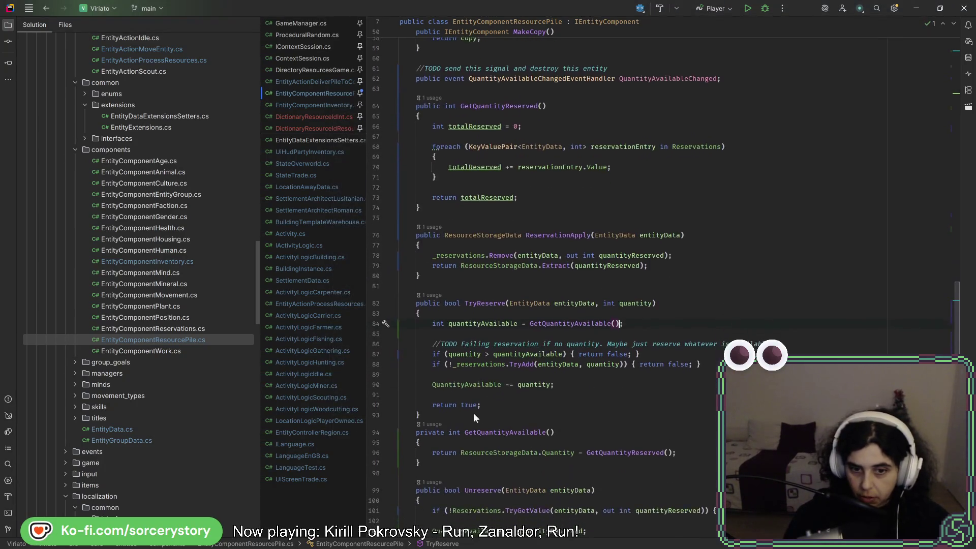
pyautogui.click(471, 414)
pyautogui.press('Return')
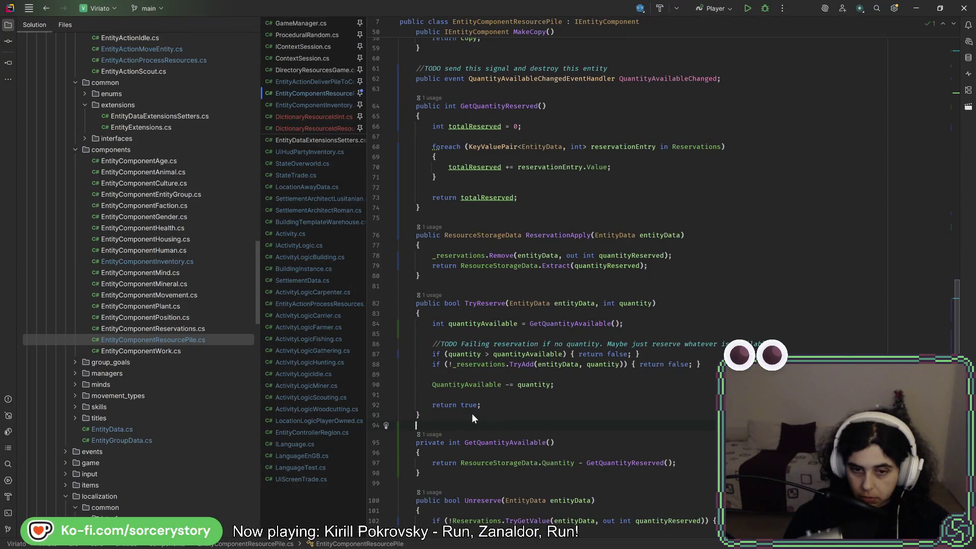
# Step: Copy the QuantityAvailableChanged?.Invoke line into the ends of Unreserve and TryReserve
pyautogui.scroll(12, 471, 413)
pyautogui.scroll(7, 488, 415)
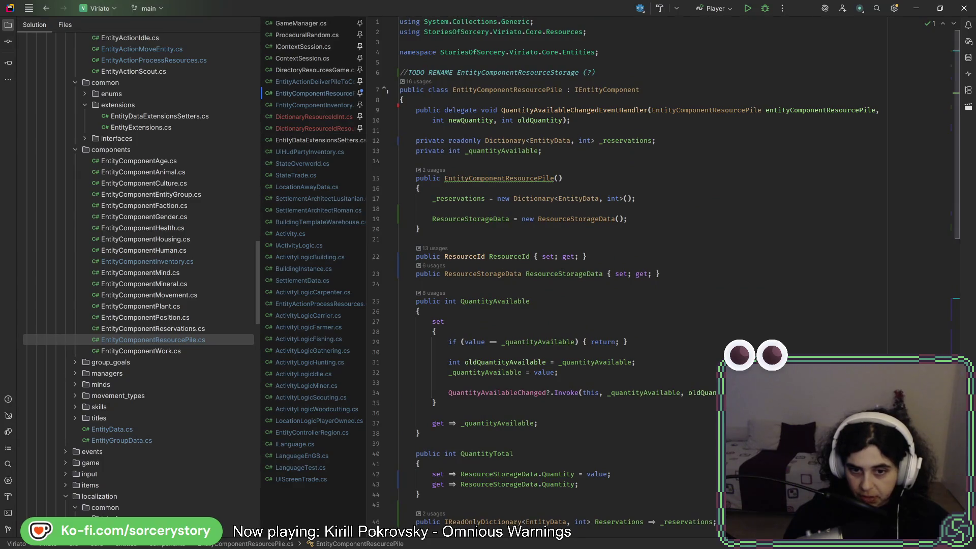
pyautogui.moveTo(777, 392); pyautogui.dragTo(557, 372)
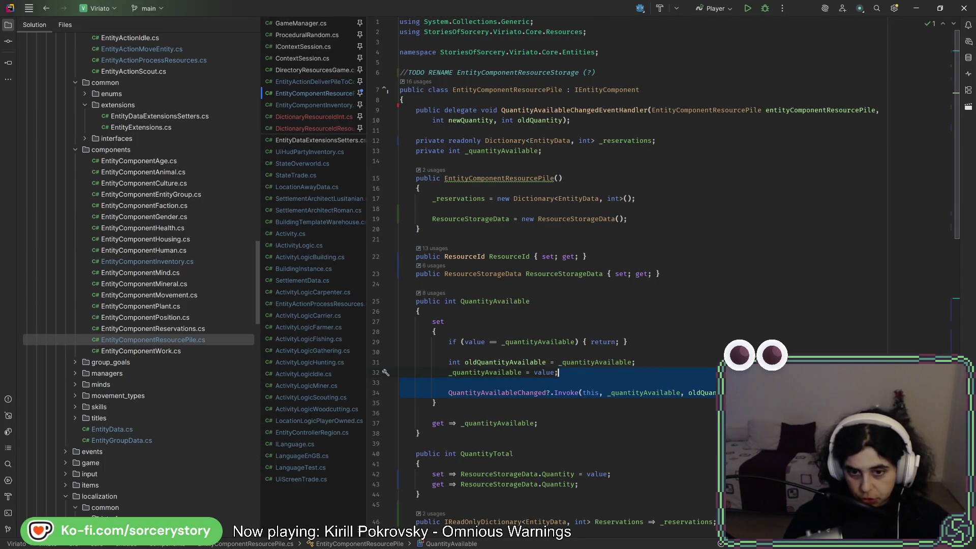
pyautogui.click(551, 407)
pyautogui.click(525, 393)
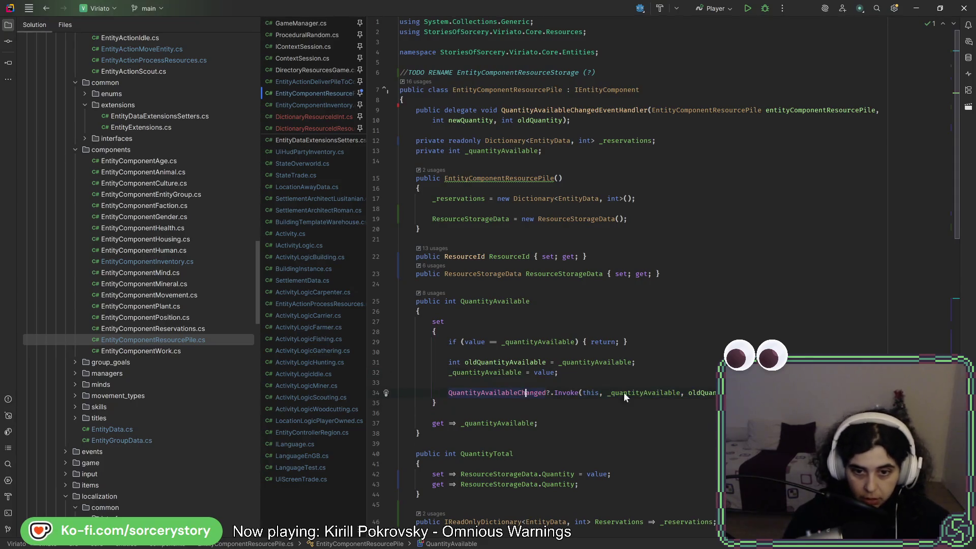
pyautogui.moveTo(778, 392); pyautogui.dragTo(557, 372)
pyautogui.scroll(-15, 632, 429)
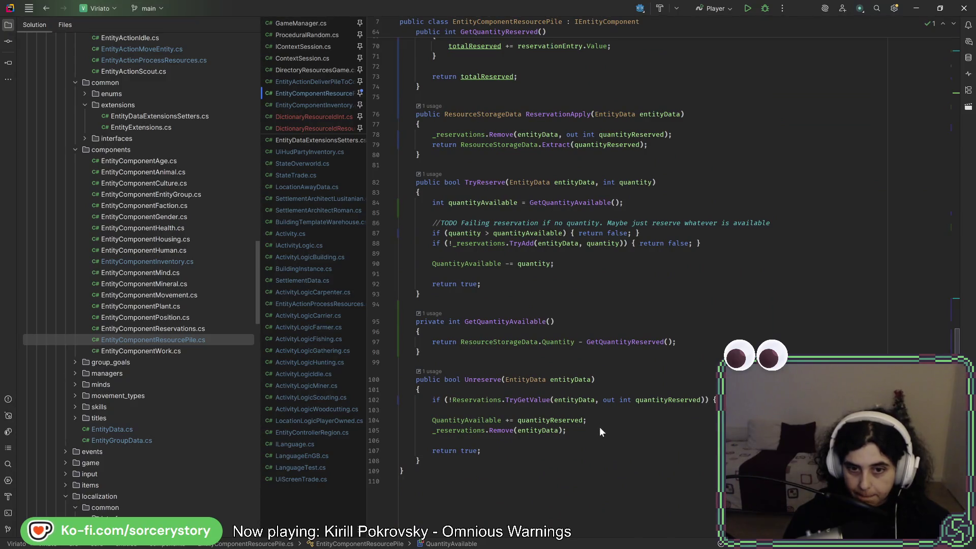
pyautogui.click(599, 426)
pyautogui.hotkey('ctrl', 'v')
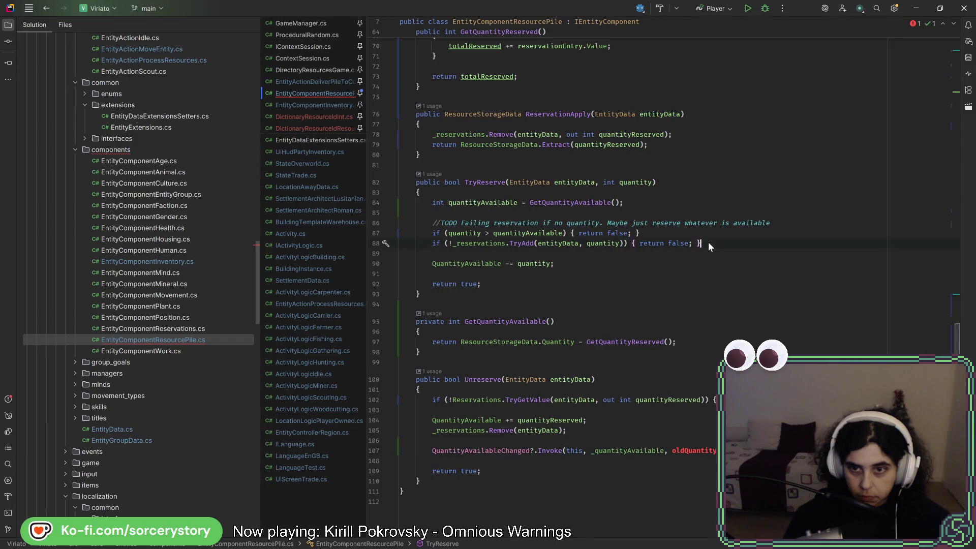
pyautogui.click(573, 264)
pyautogui.write('QuantityAvailableChanged?.Invoke(this, _quantityAvailable, oldQuantityAvailable);')
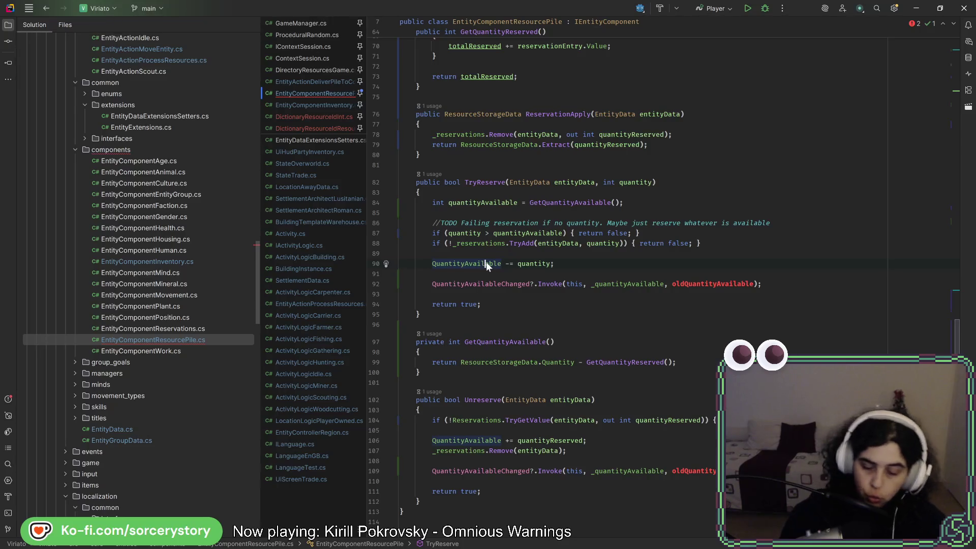
# Step: Delete the QuantityAvailable property block
pyautogui.keyDown('ctrl'); pyautogui.click(485, 261); pyautogui.keyUp('ctrl')
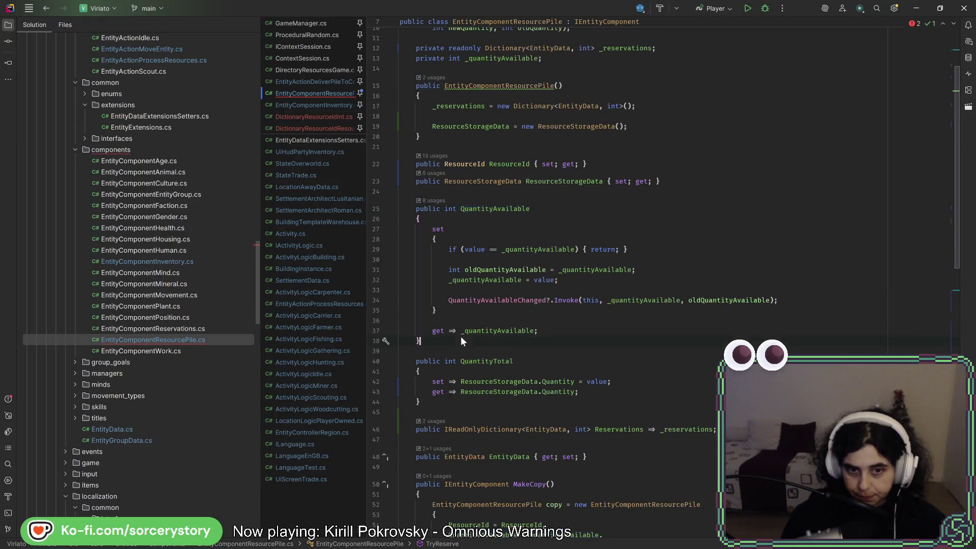
pyautogui.moveTo(461, 336); pyautogui.dragTo(462, 194)
pyautogui.press('Delete')
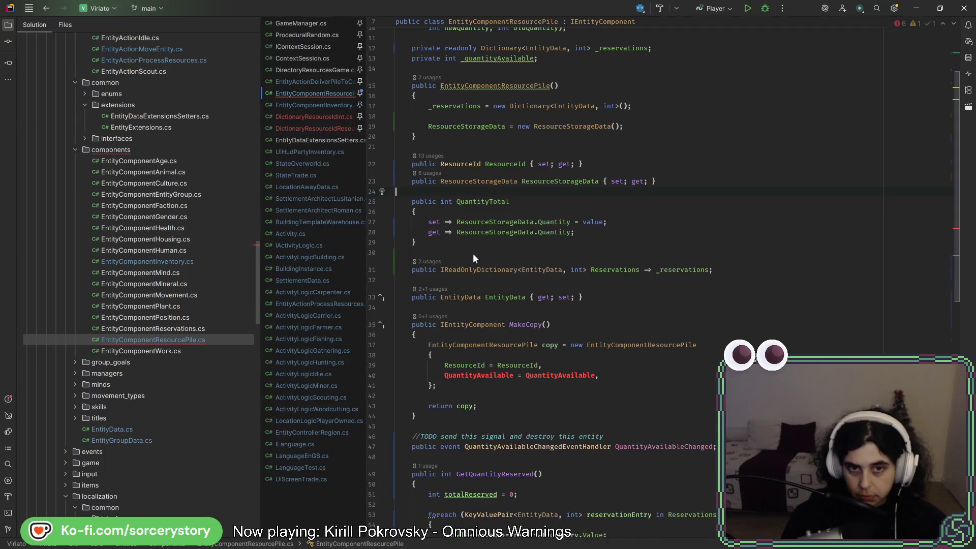
pyautogui.scroll(3, 541, 206)
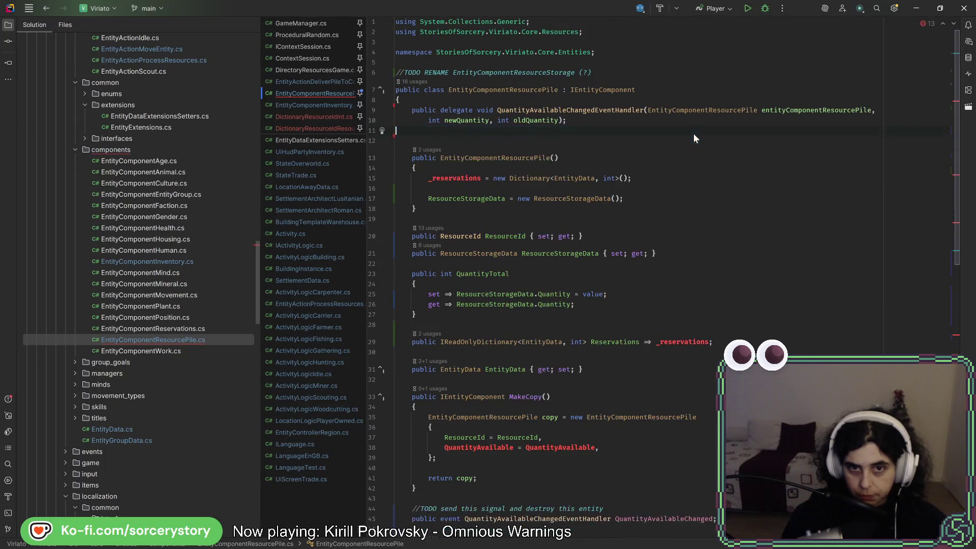
# Step: Delete the private int _quantityAvailable field
pyautogui.moveTo(689, 123); pyautogui.dragTo(676, 143)
pyautogui.press('Delete')
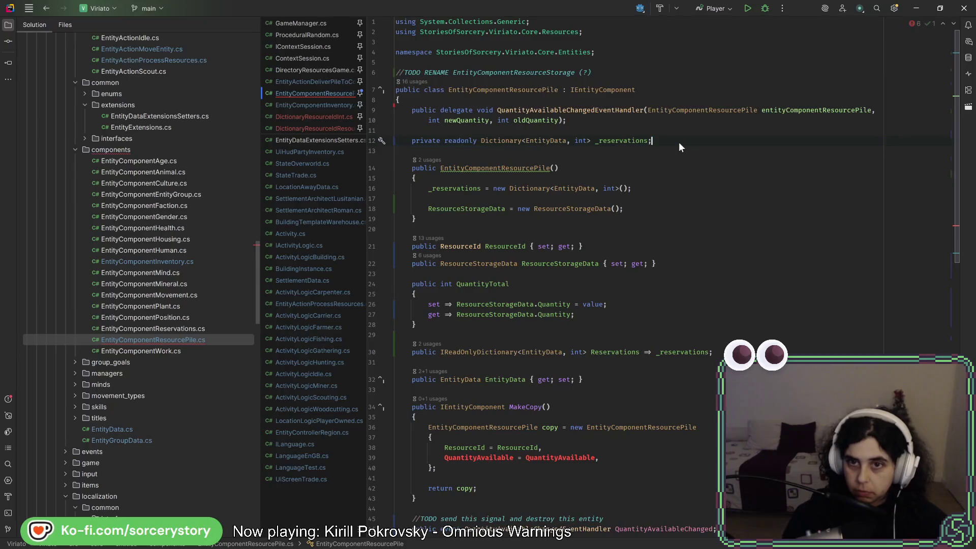
pyautogui.scroll(-4, 630, 257)
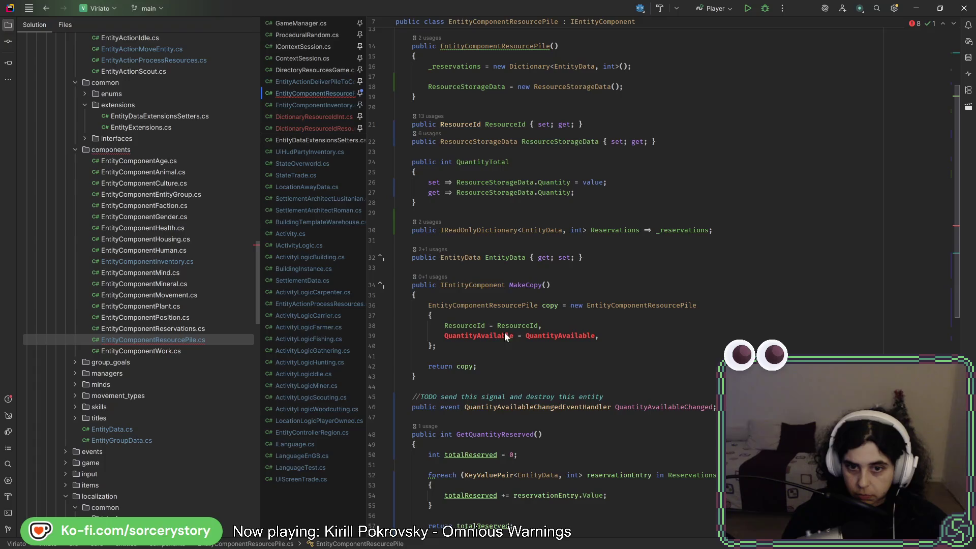
# Step: In MakeCopy, replace QuantityAvailable = QuantityAvailable with ResourceStorageData = new ResourceStorageData(ResourceStorageData)
pyautogui.doubleClick(484, 333)
pyautogui.write('Re')
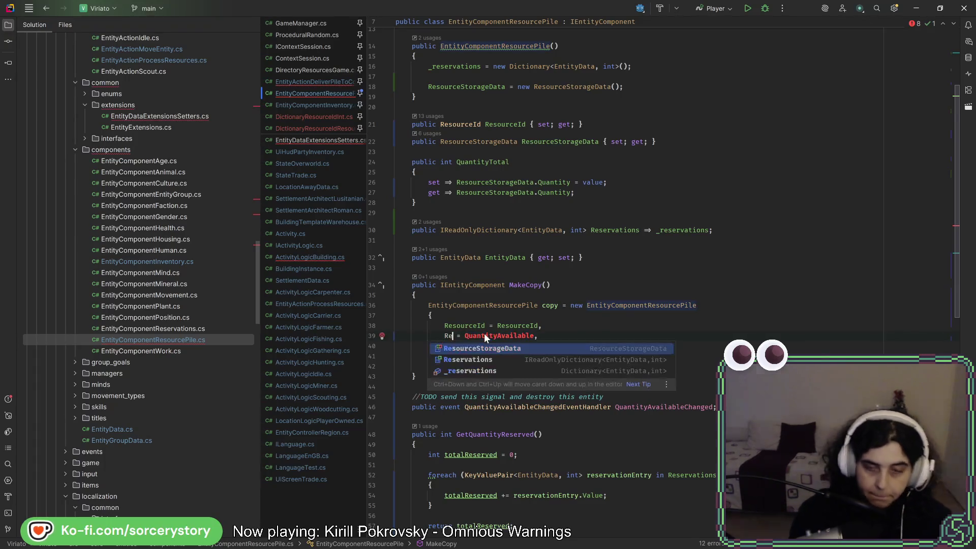
pyautogui.press('Return')
pyautogui.press('End')
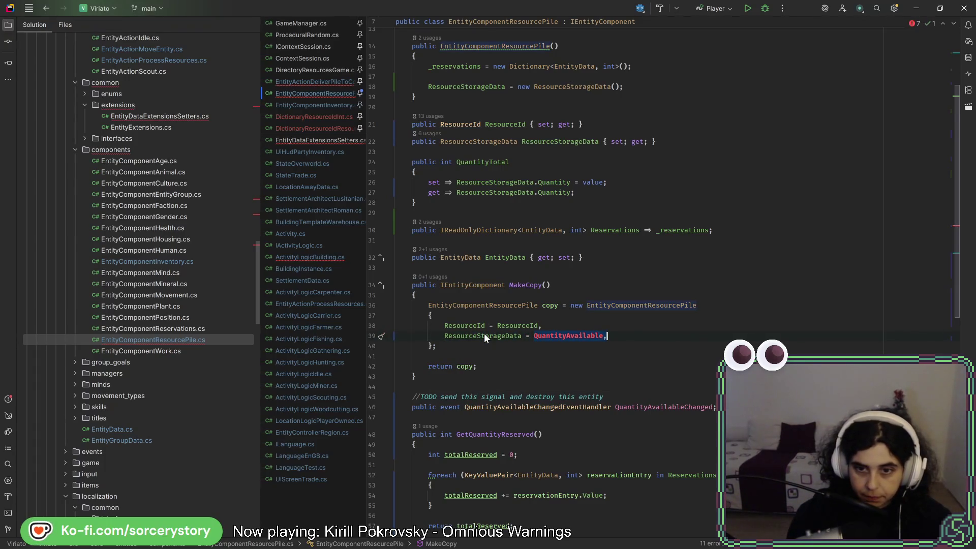
pyautogui.write('new')
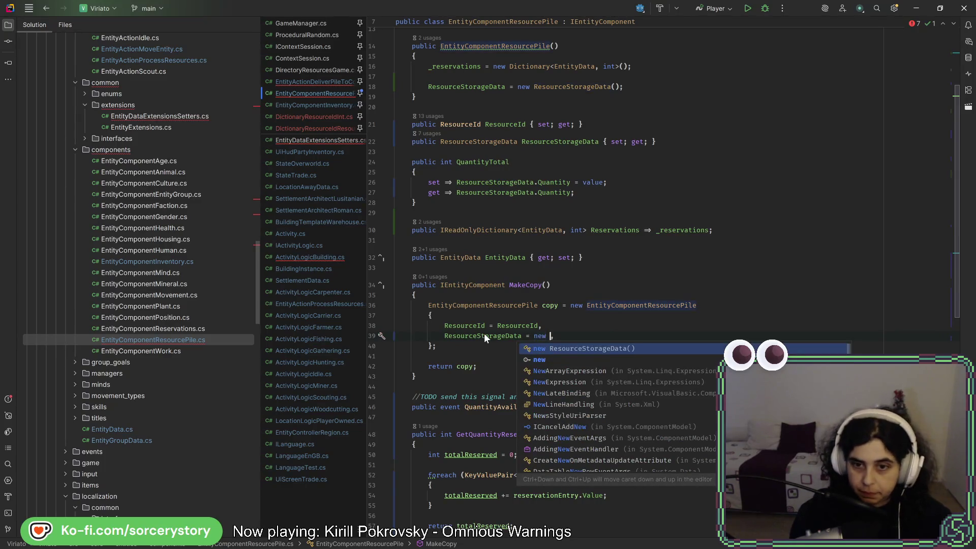
pyautogui.press('Return')
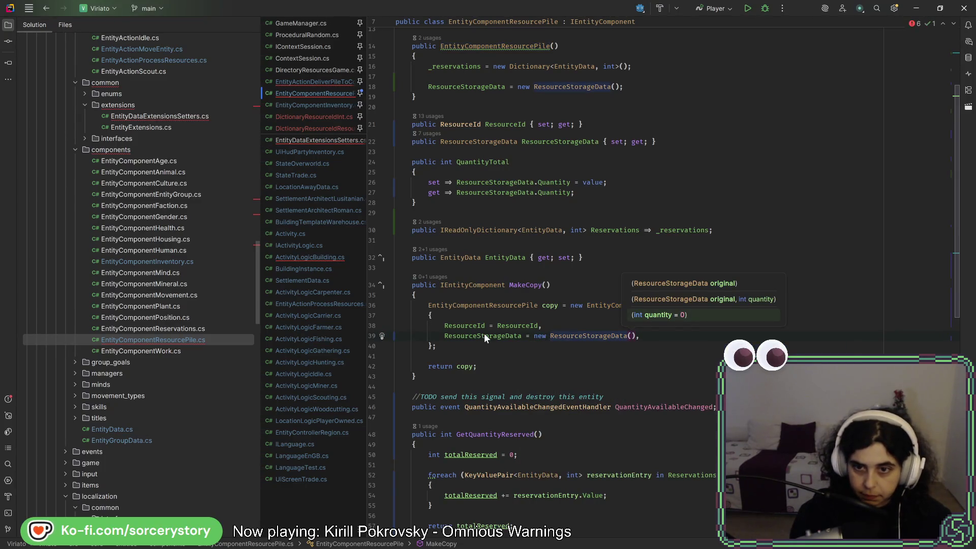
pyautogui.write('Re')
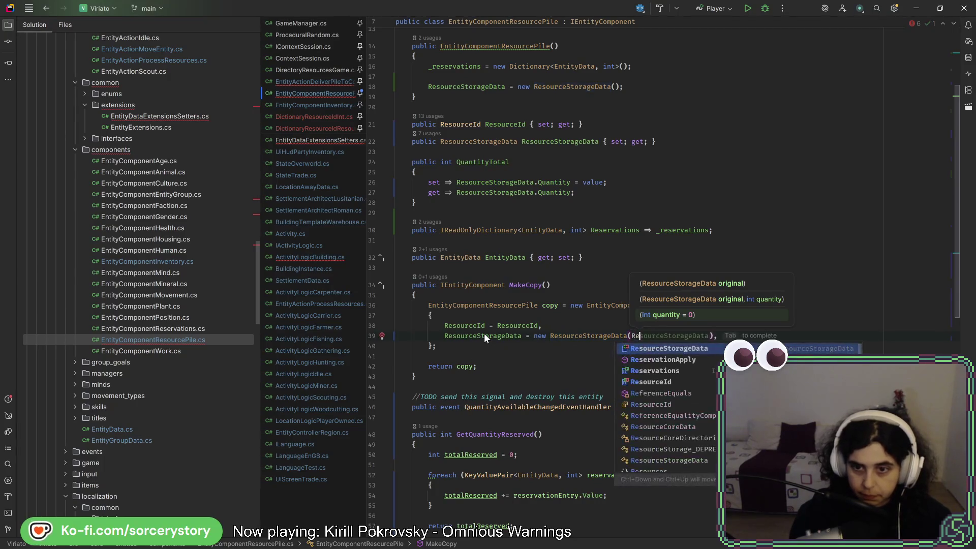
pyautogui.press('BackSpace')
pyautogui.press('BackSpace')
pyautogui.write('this')
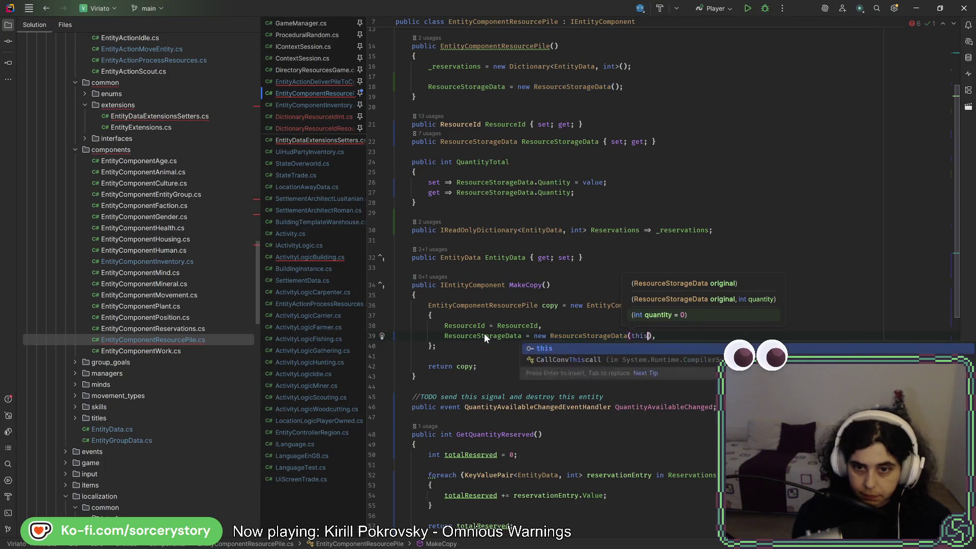
pyautogui.write('.')
pyautogui.press('Return')
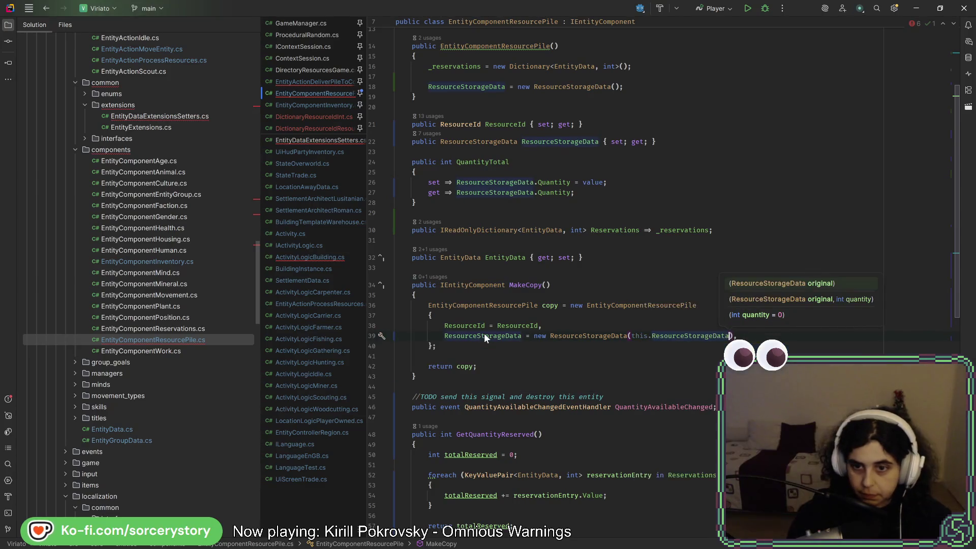
pyautogui.doubleClick(639, 336)
pyautogui.press('Delete')
pyautogui.press('Delete')
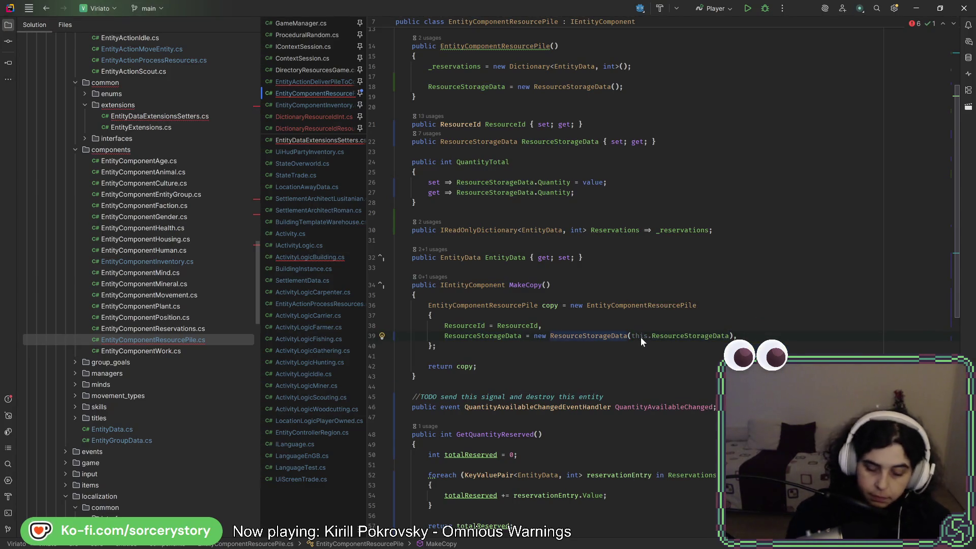
pyautogui.click(693, 305)
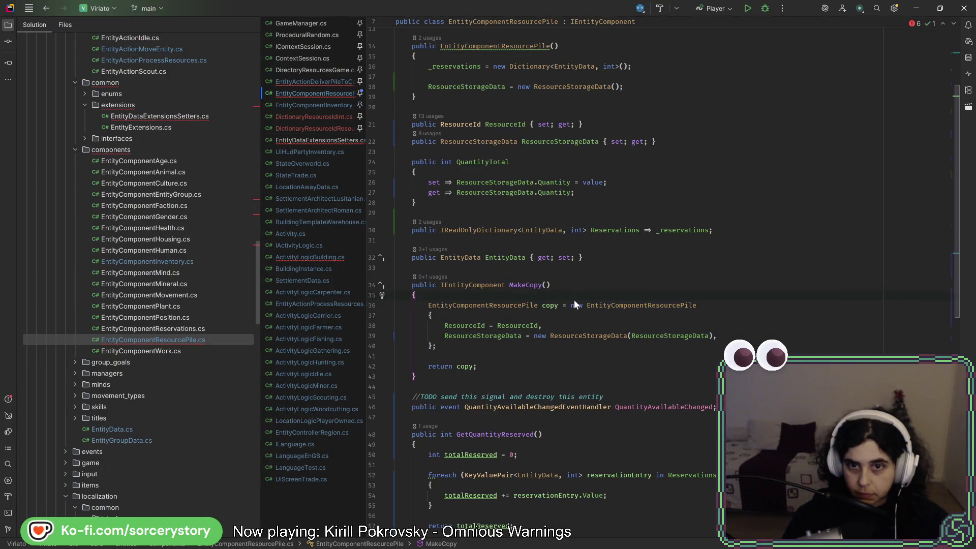
pyautogui.scroll(-6, 587, 324)
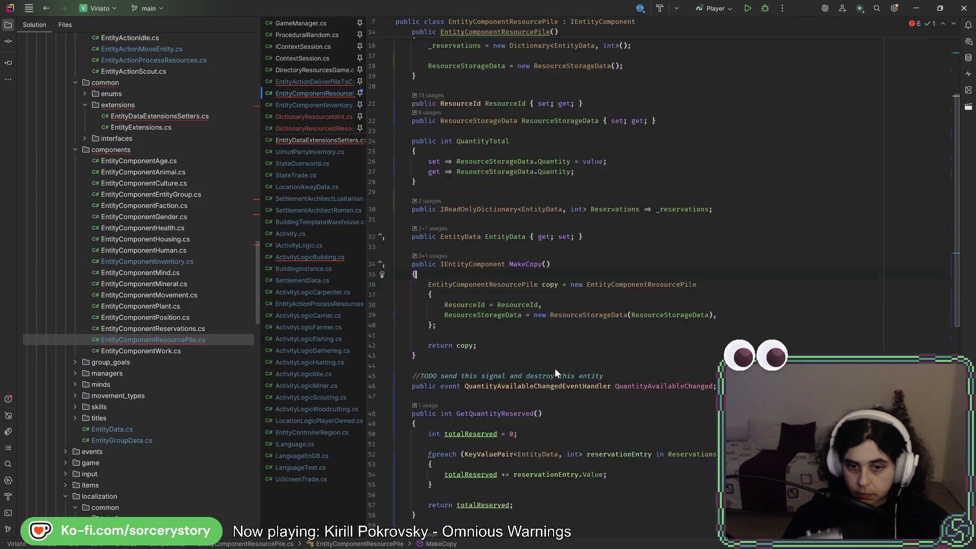
pyautogui.scroll(-6, 551, 346)
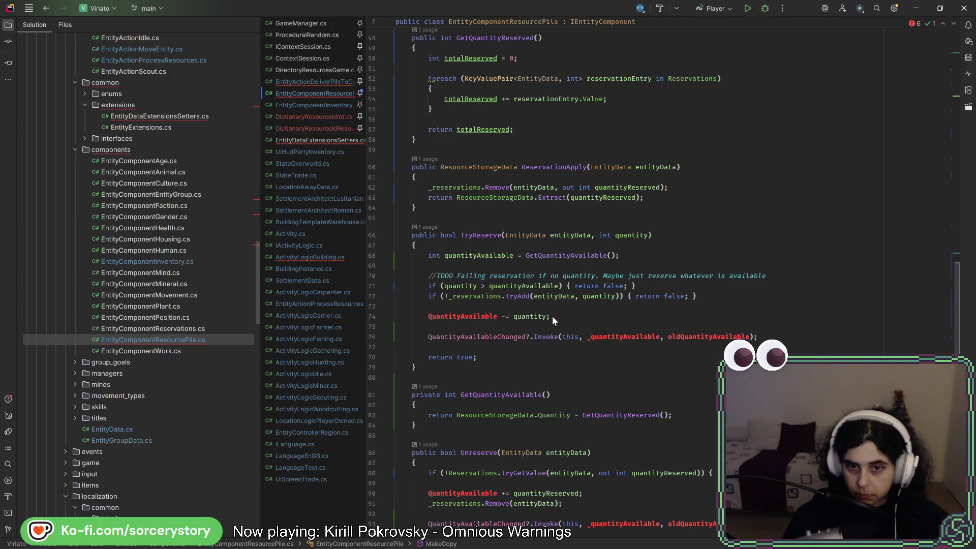
pyautogui.moveTo(553, 315); pyautogui.dragTo(555, 305)
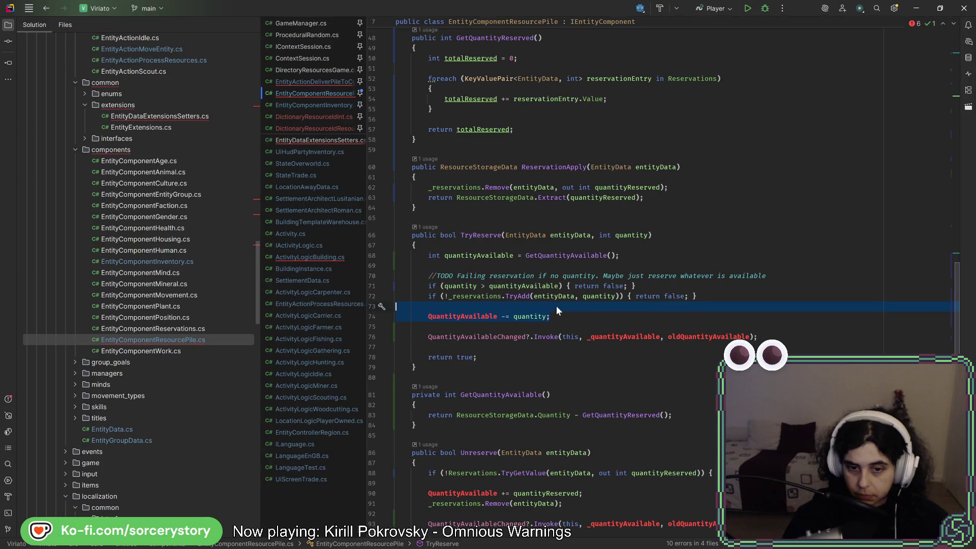
pyautogui.scroll(-3, 556, 305)
pyautogui.click(508, 243)
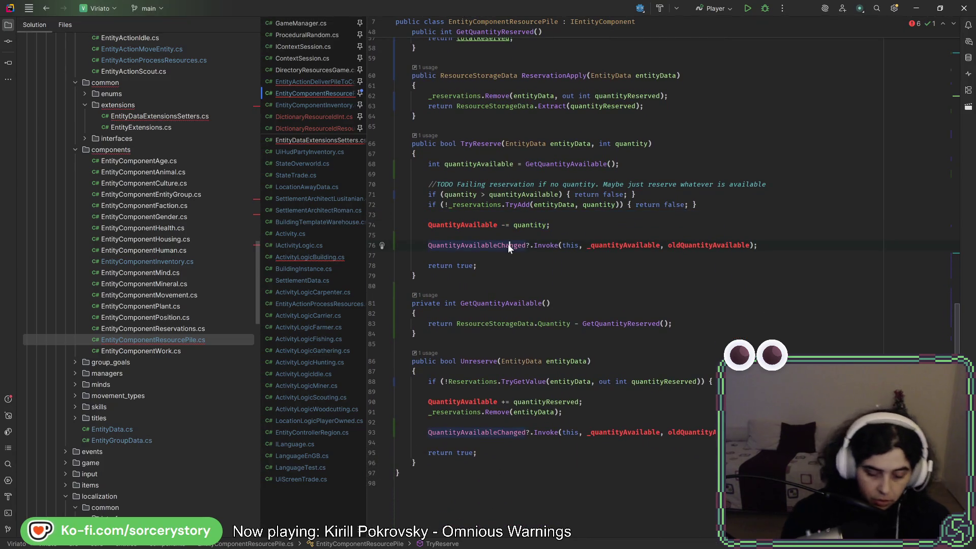
pyautogui.hotkey('ctrl', '/')
pyautogui.click(496, 224)
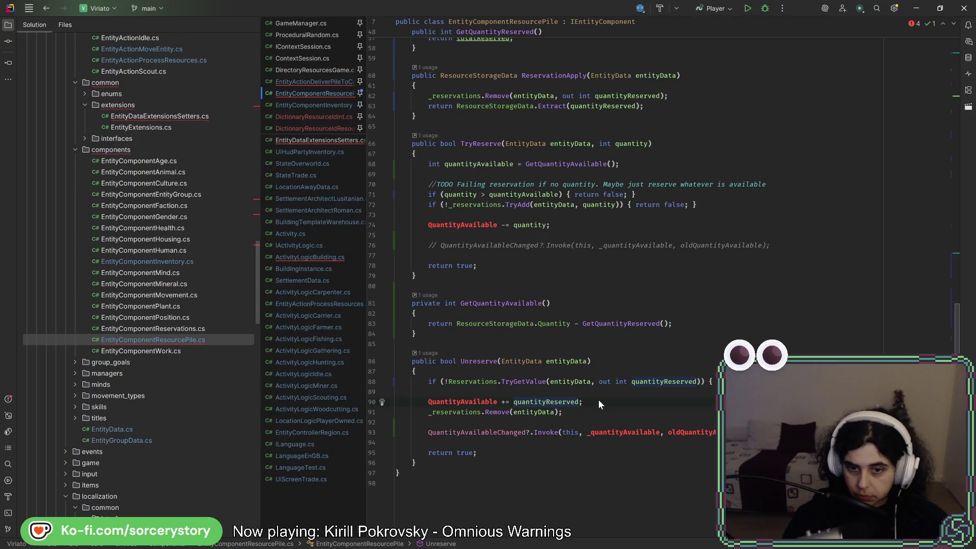
pyautogui.press('End')
pyautogui.hotkey('shift', 'Up')
pyautogui.press('BackSpace')
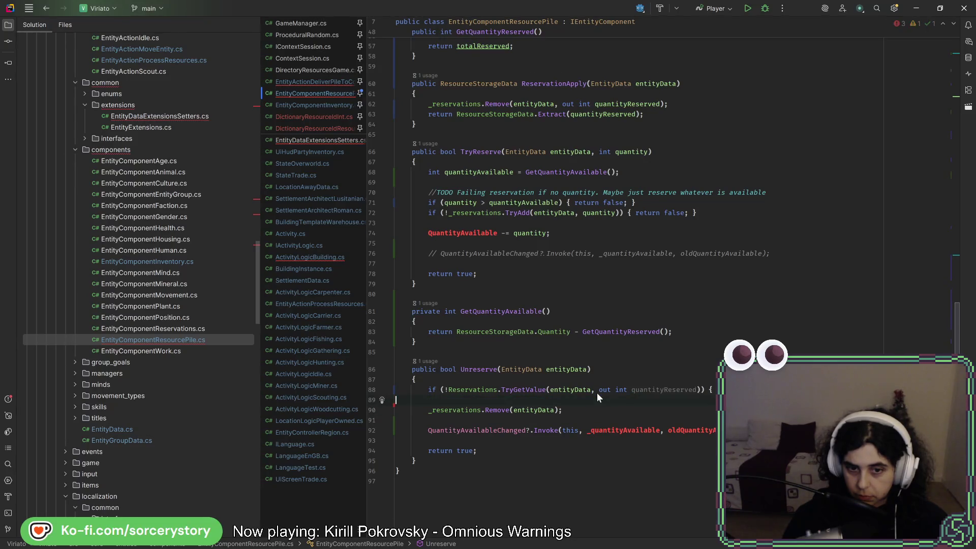
pyautogui.moveTo(567, 229); pyautogui.dragTo(568, 224)
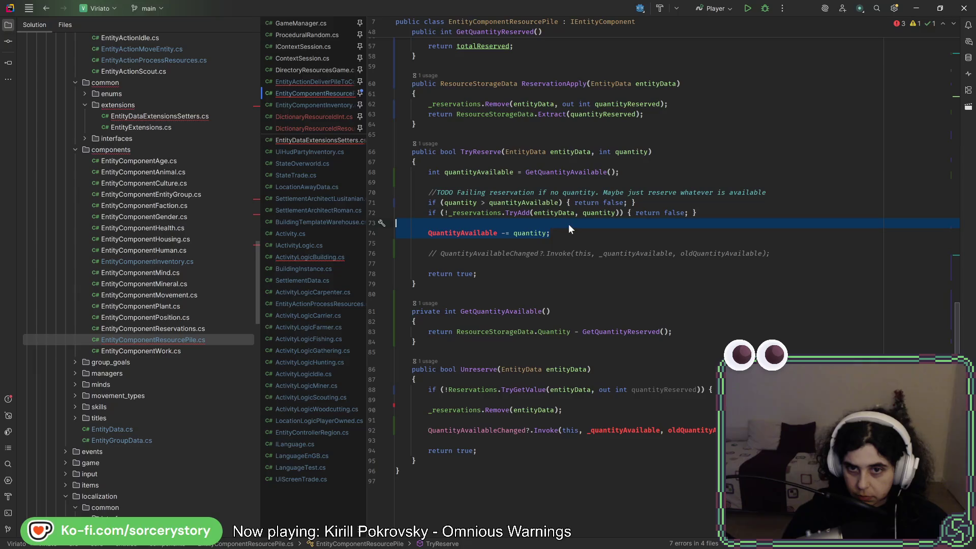
pyautogui.press('BackSpace')
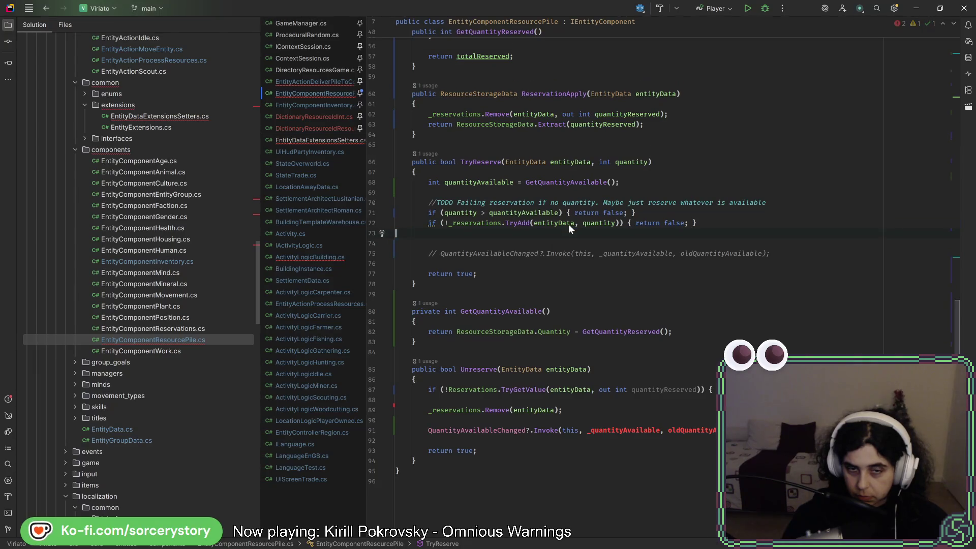
pyautogui.click(548, 430)
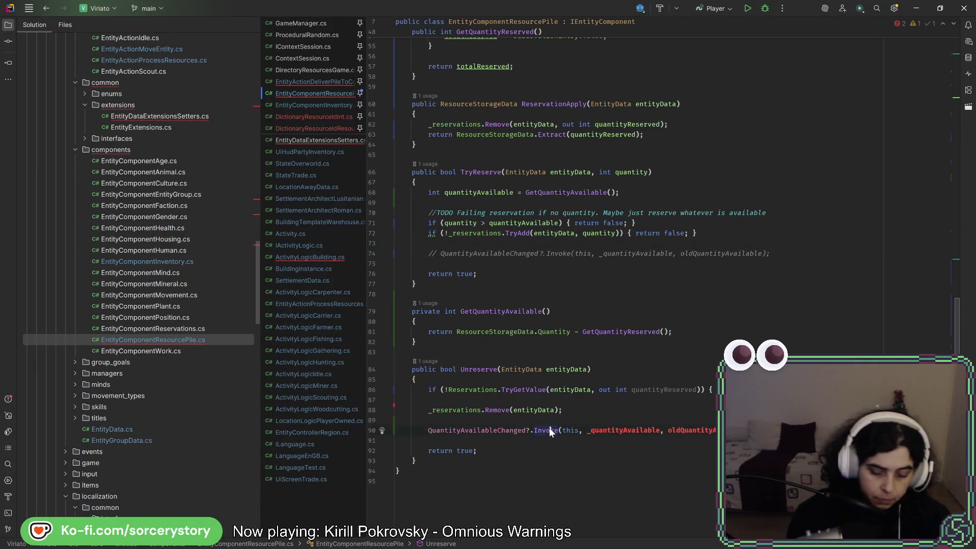
pyautogui.hotkey('ctrl', '/')
pyautogui.click(480, 245)
pyautogui.press('Return')
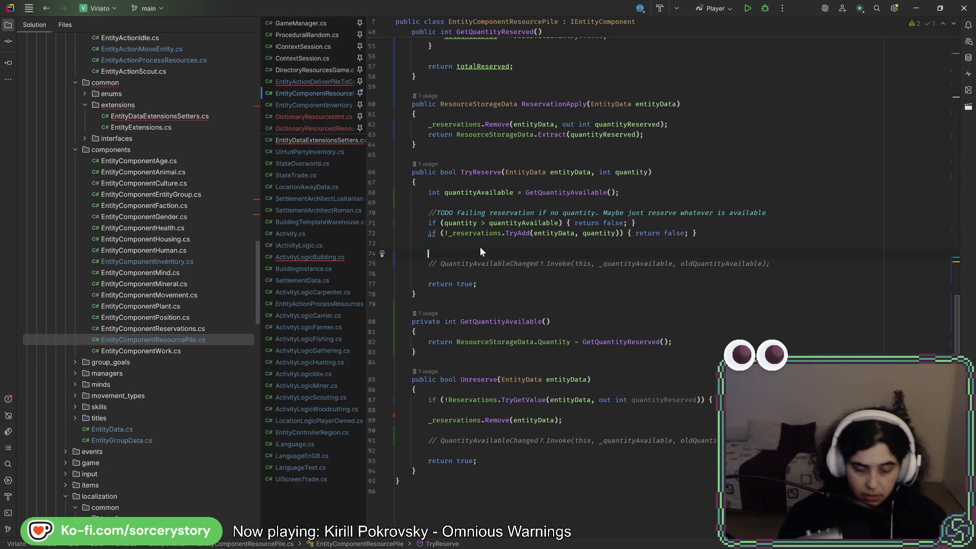
pyautogui.write('//TODO')
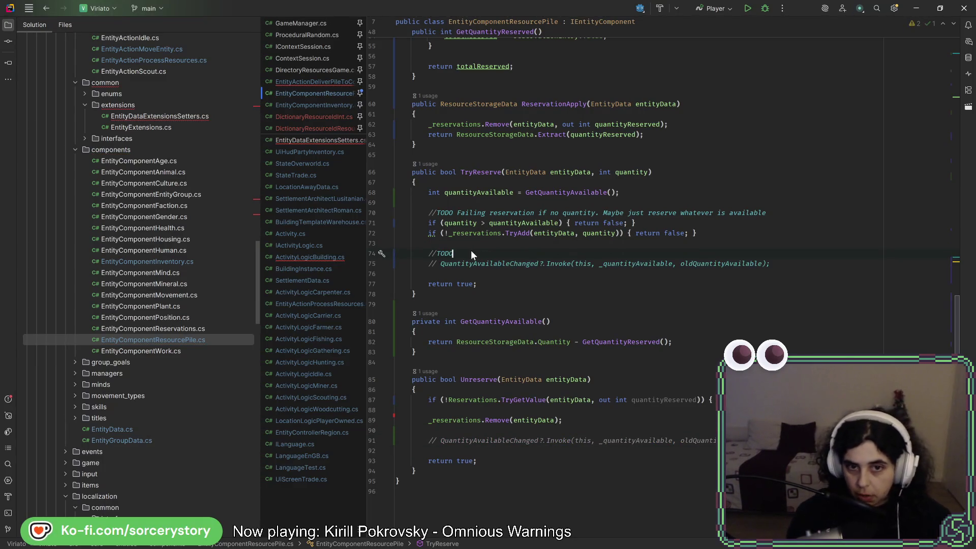
pyautogui.hotkey('shift', 'Up')
pyautogui.hotkey('ctrl', 'c')
pyautogui.click(457, 430)
pyautogui.hotkey('ctrl', 'v')
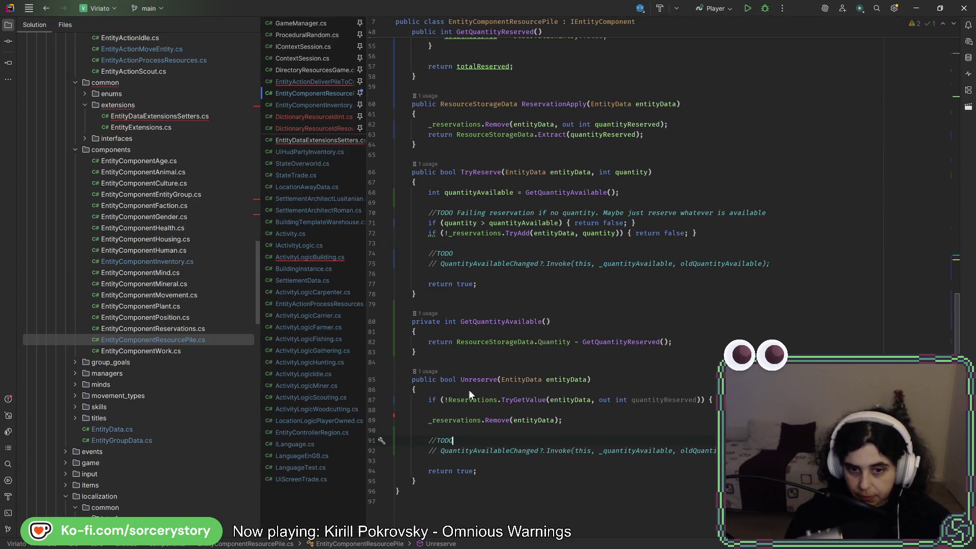
pyautogui.hotkey('ctrl', 'shift', 'Up')
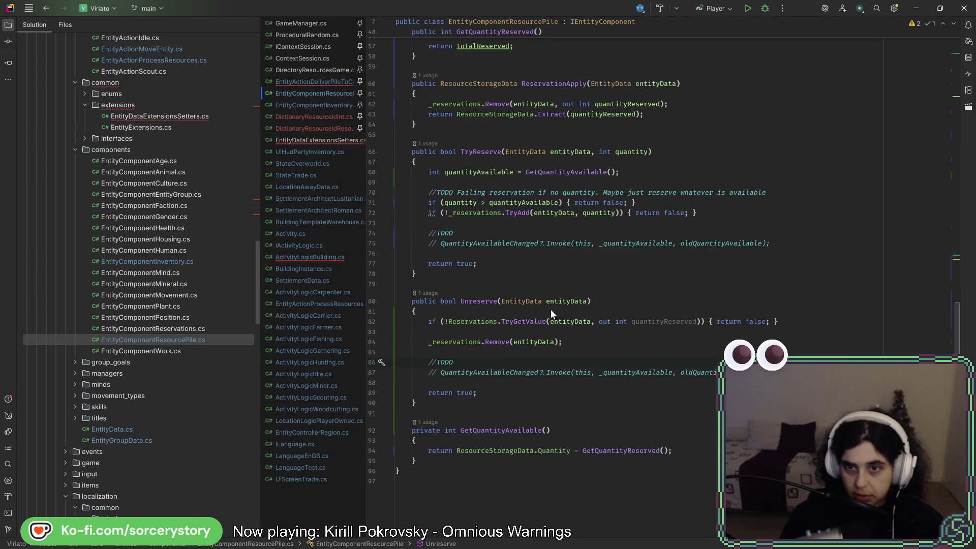
pyautogui.scroll(8, 550, 309)
pyautogui.scroll(10, 541, 370)
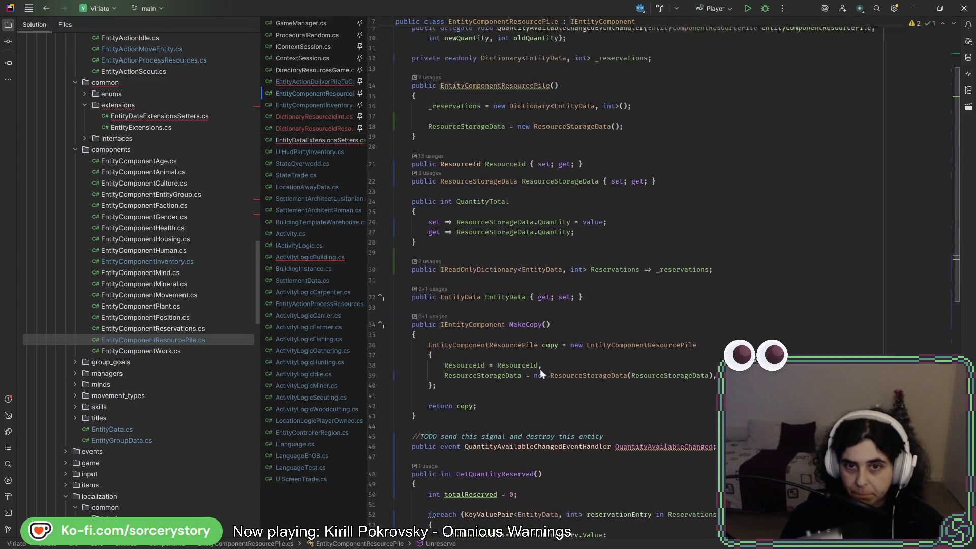
# Step: In EntityDataExtensionsSetters.cs, change QuantityAvailable to QuantityTotal on line 161, then open EntityActionDeliverPileToConstruction.cs
pyautogui.scroll(7, 211, 312)
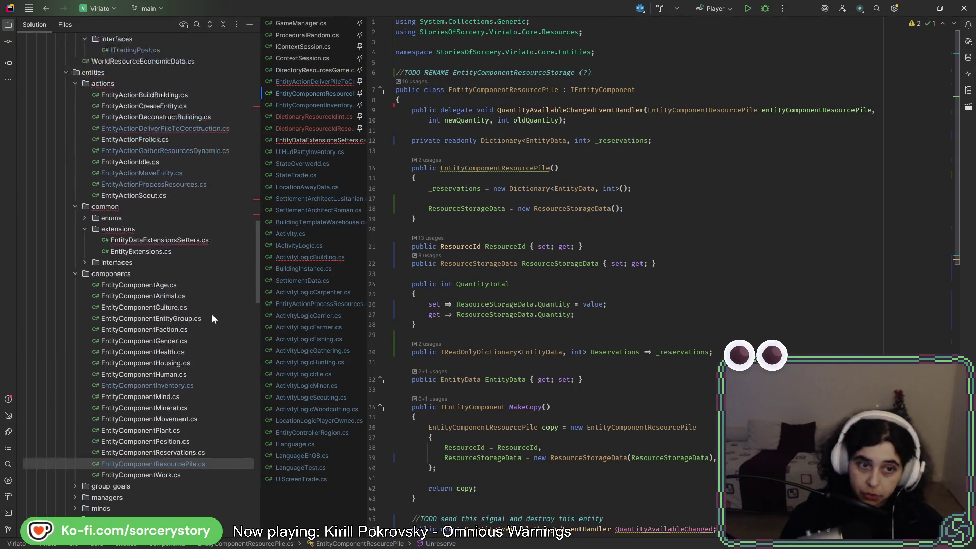
pyautogui.doubleClick(194, 338)
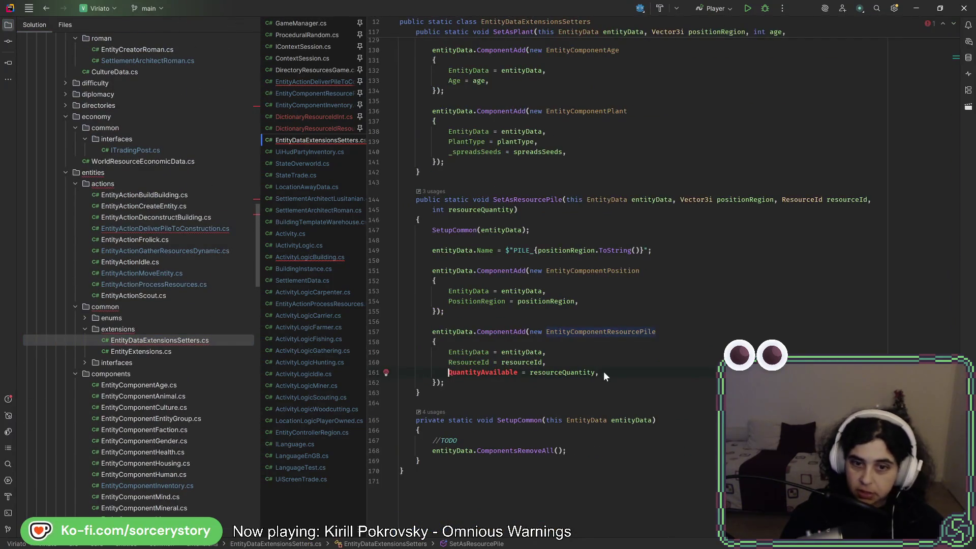
pyautogui.doubleClick(505, 372)
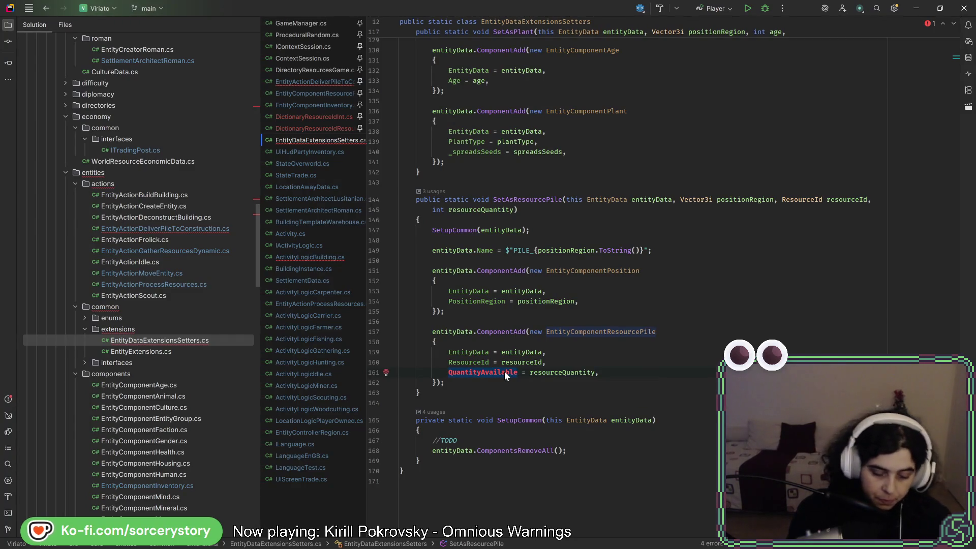
pyautogui.write('Qu')
pyautogui.press('Return')
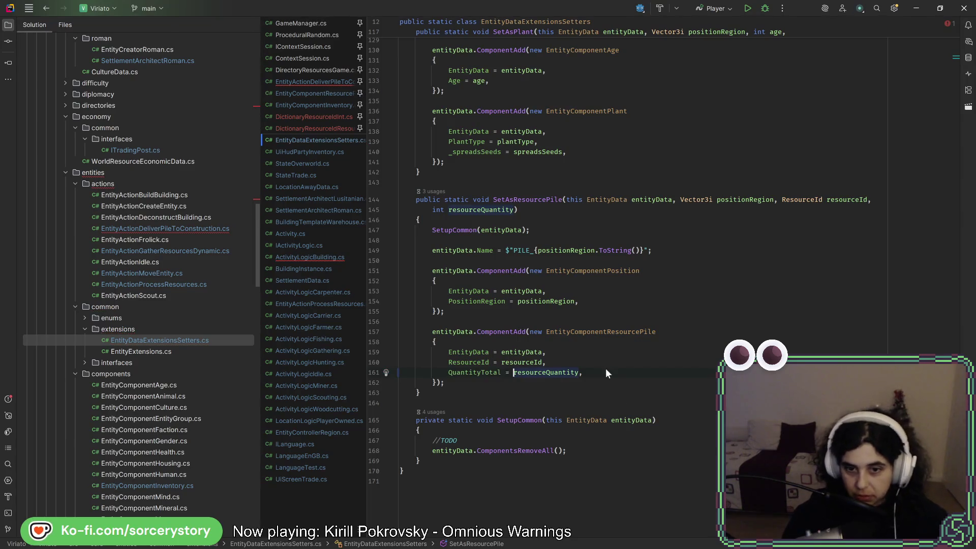
pyautogui.click(580, 374)
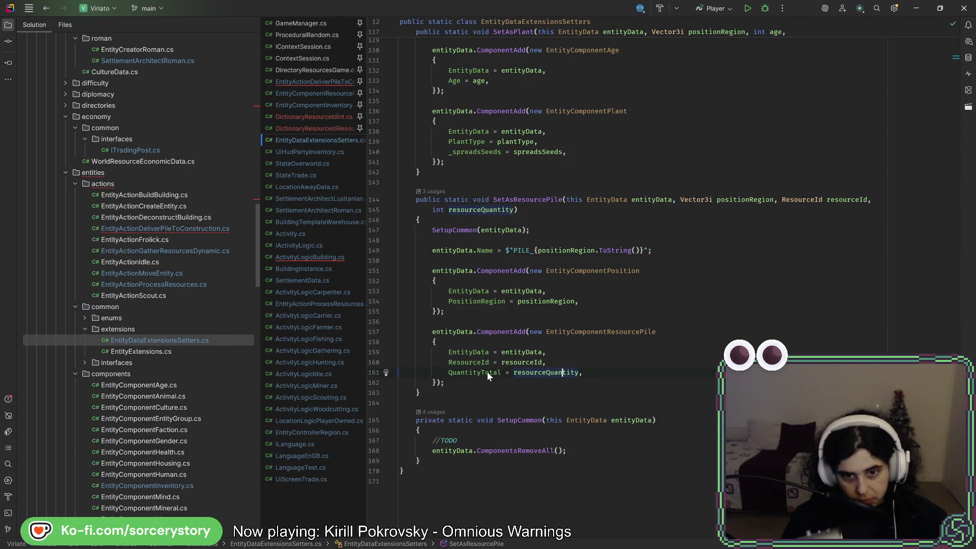
pyautogui.moveTo(487, 374)
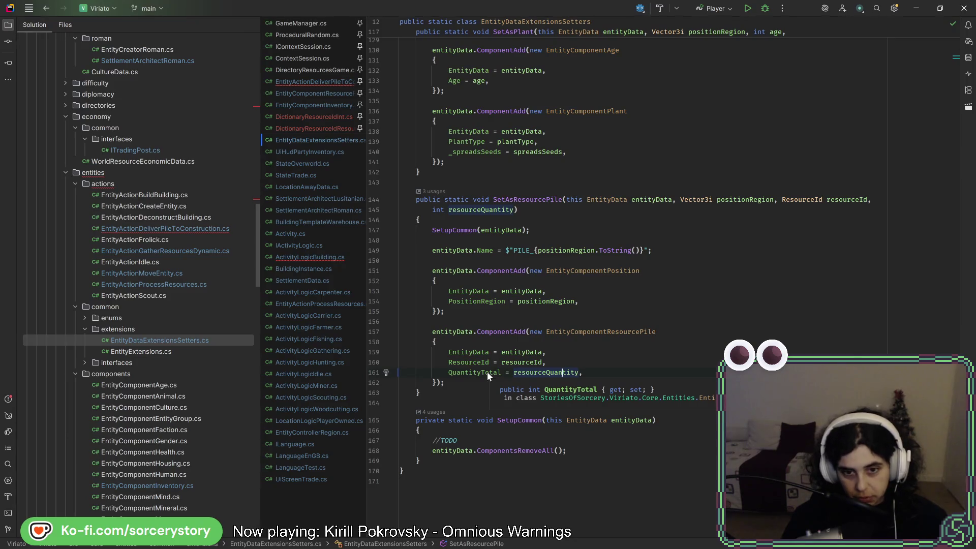
pyautogui.press('Up')
pyautogui.press('Up')
pyautogui.press('Up')
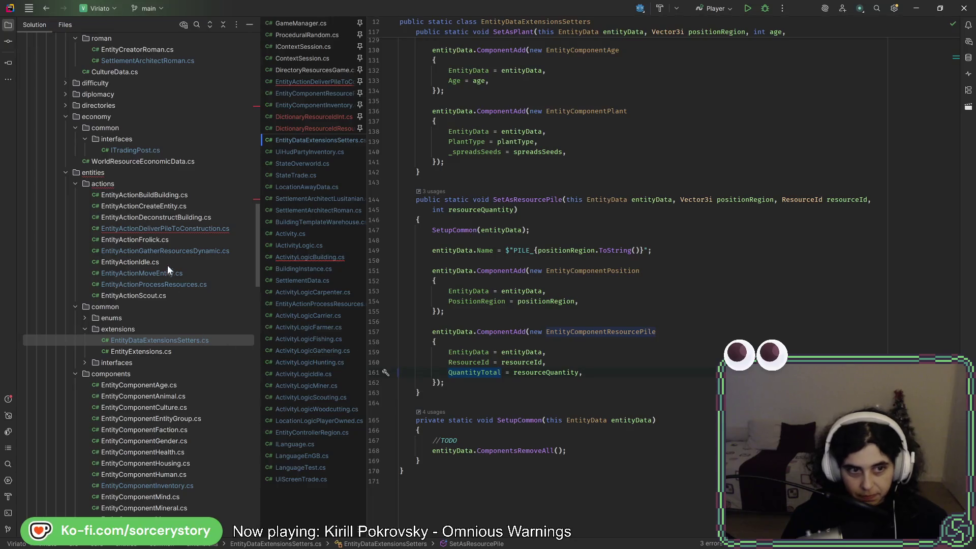
pyautogui.doubleClick(165, 229)
pyautogui.scroll(-20, 559, 254)
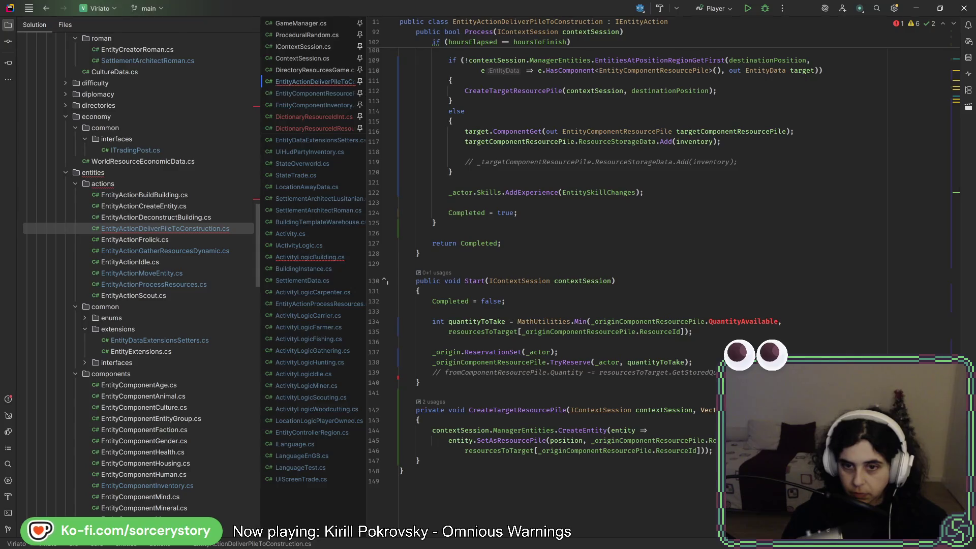
# Step: Navigate from the Start method's origin resource pile to the EntityComponentResourcePile class
pyautogui.doubleClick(730, 320)
pyautogui.write('get')
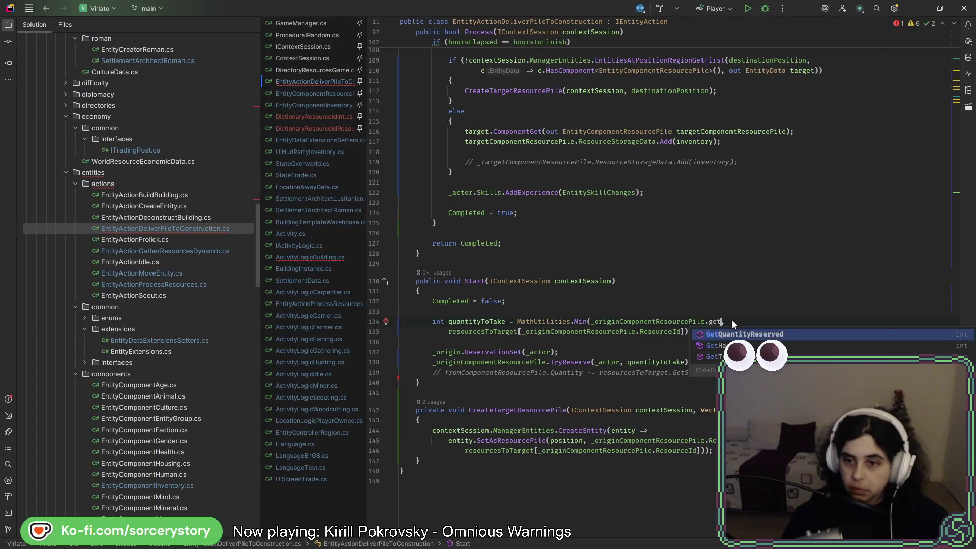
pyautogui.hotkey('ctrl', 'z')
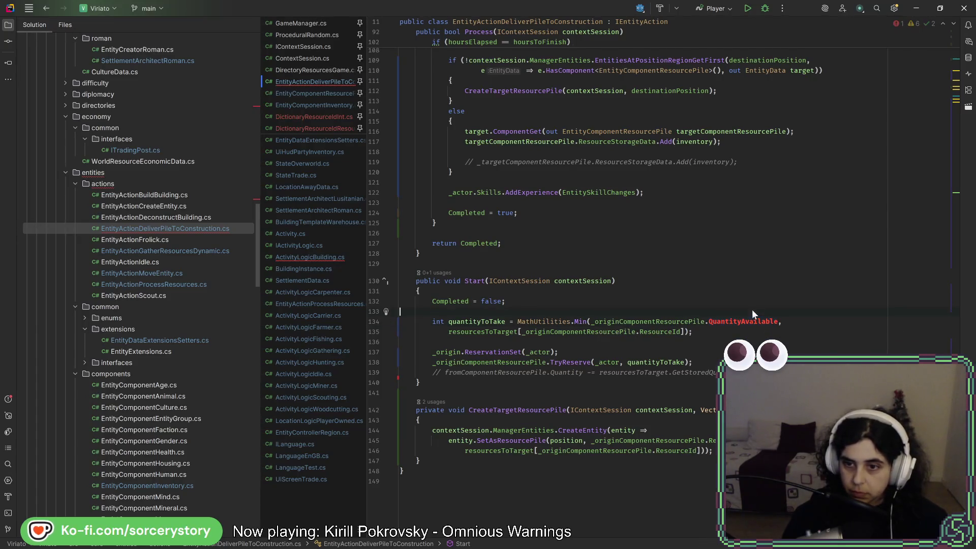
pyautogui.keyDown('ctrl'); pyautogui.click(682, 322); pyautogui.keyUp('ctrl')
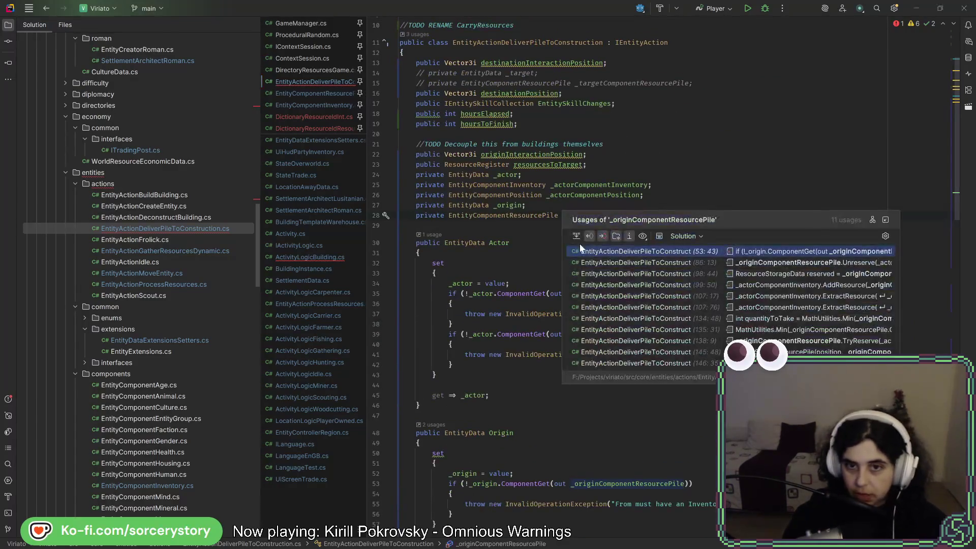
pyautogui.keyDown('ctrl'); pyautogui.click(540, 217); pyautogui.keyUp('ctrl')
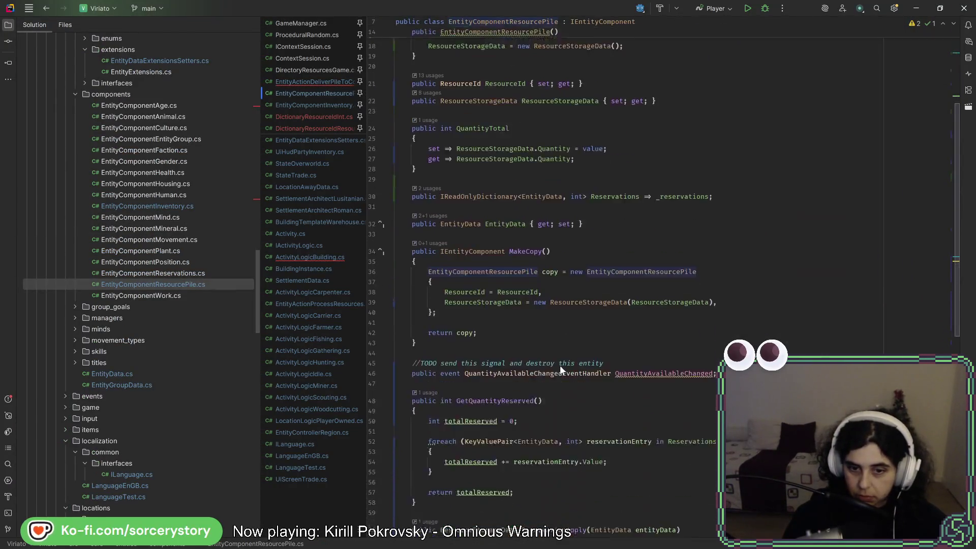
pyautogui.scroll(-5, 560, 365)
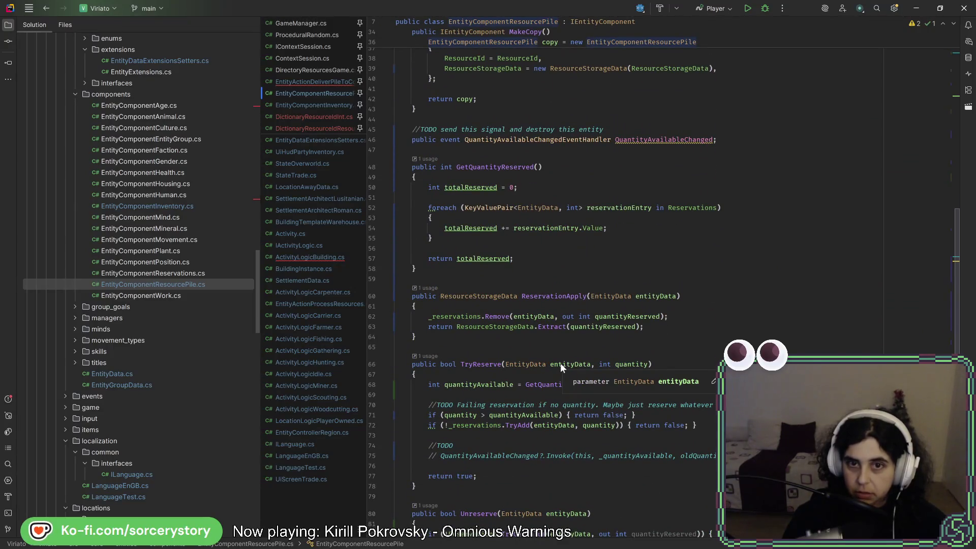
pyautogui.scroll(-5, 560, 363)
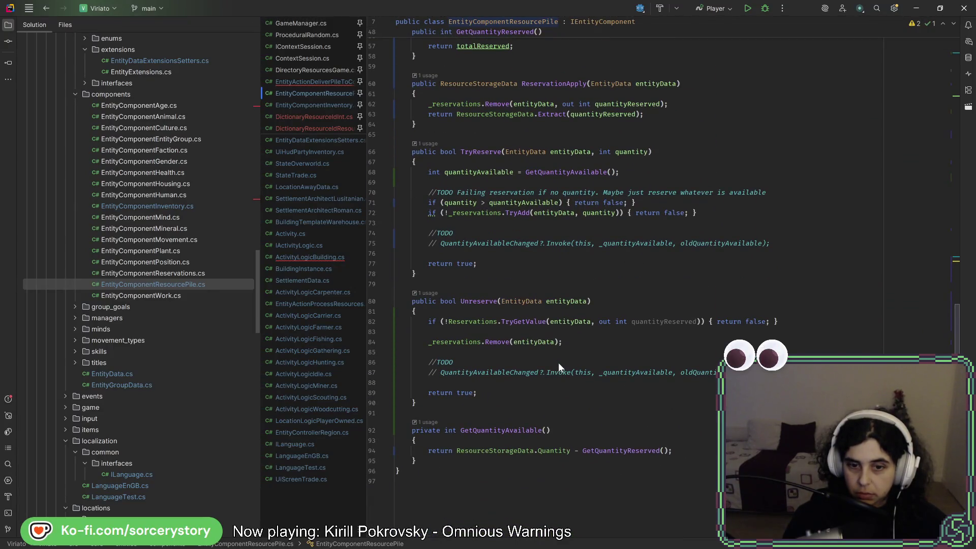
# Step: Change GetQuantityAvailable from private to public, then open ActivityLogicBuilding.cs
pyautogui.doubleClick(434, 432)
pyautogui.write('pu')
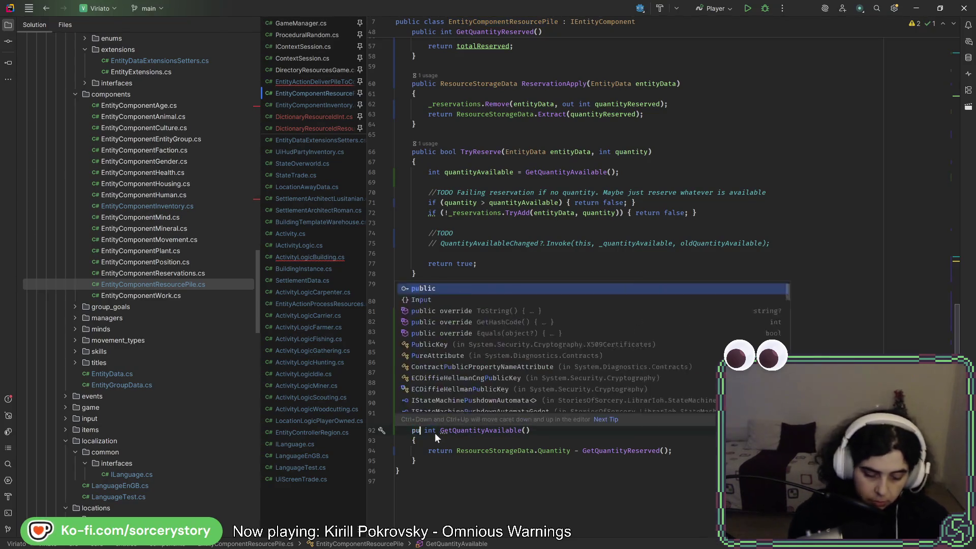
pyautogui.press('Return')
pyautogui.click(508, 282)
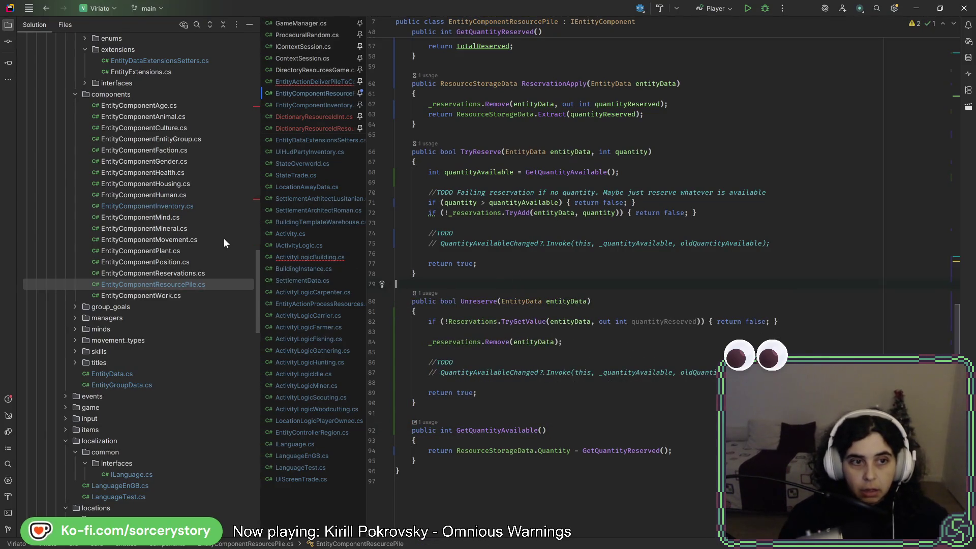
pyautogui.click(327, 258)
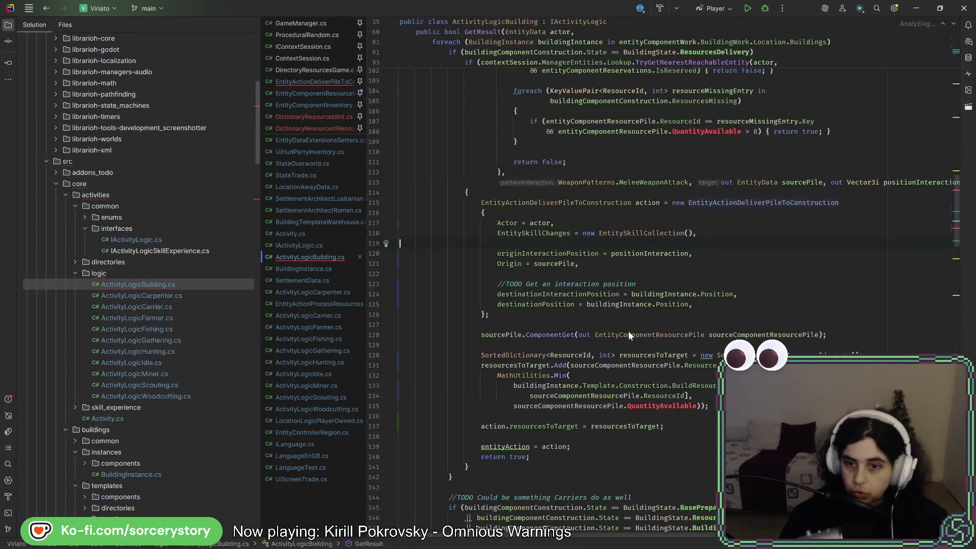
# Step: Change the QuantityAvailable read on line 135 to GetQuantityAvailable() using autocompletion
pyautogui.click(627, 406)
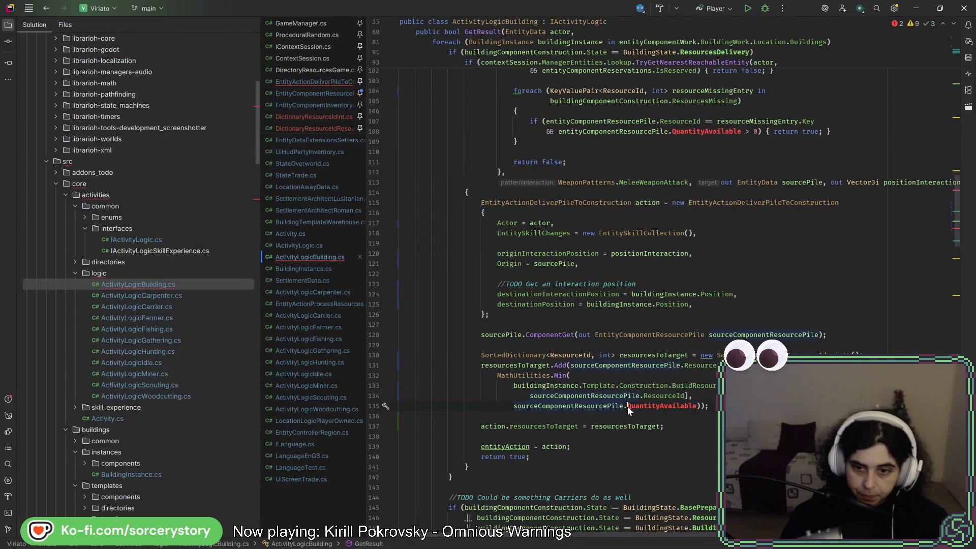
pyautogui.write('Get')
pyautogui.press('Tab')
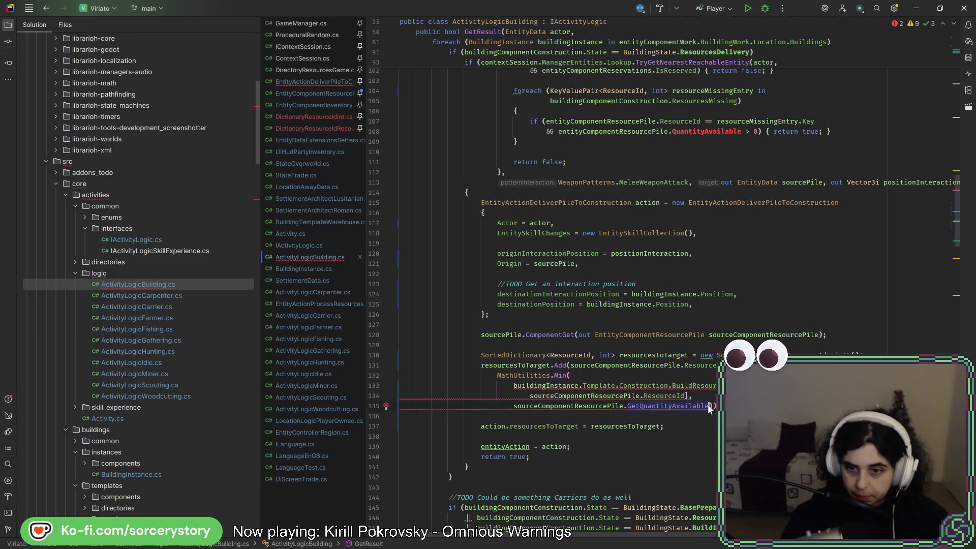
pyautogui.press('Down')
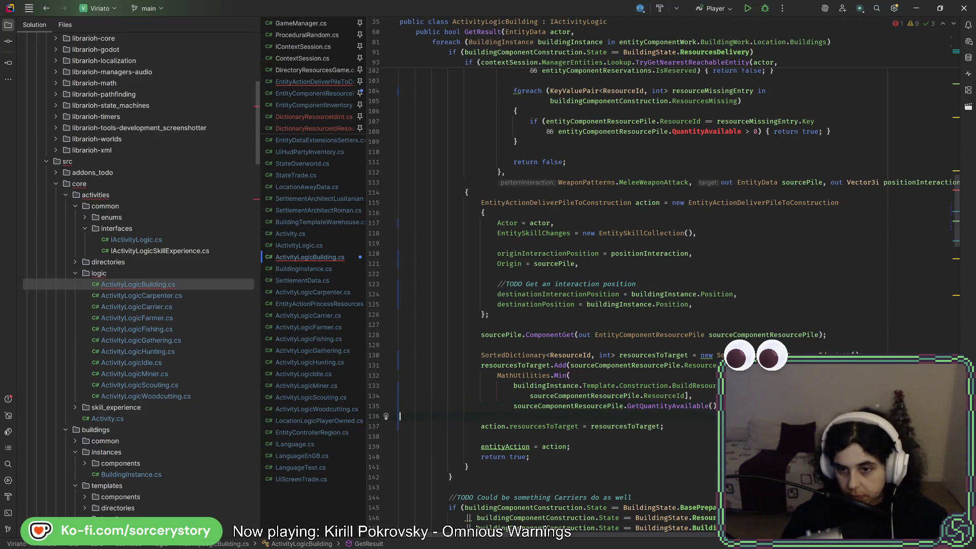
pyautogui.scroll(2, 559, 300)
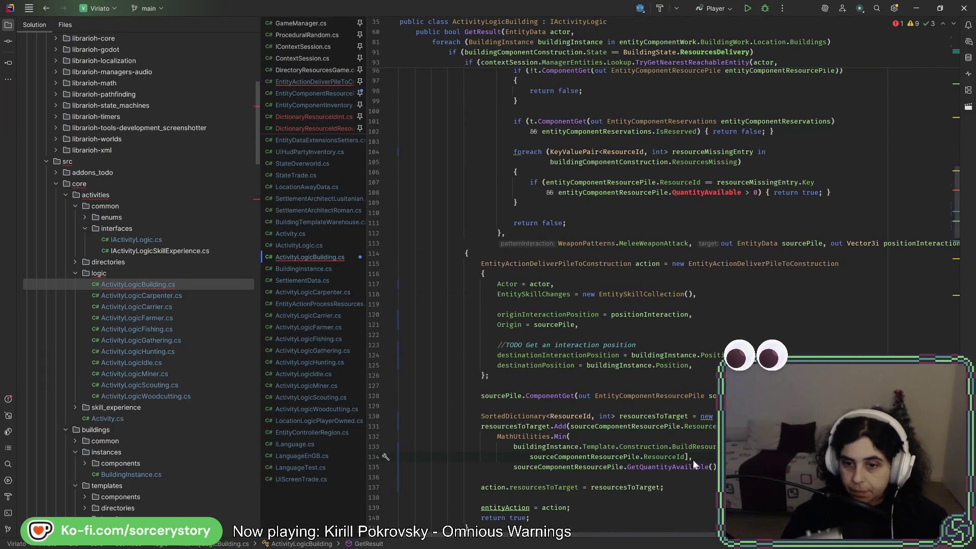
# Step: Replace the line 108 QuantityAvailable check with GetQuantityAvailable() and save ActivityLogicBuilding.cs
pyautogui.doubleClick(712, 193)
pyautogui.write('GetQuantityAvailable')
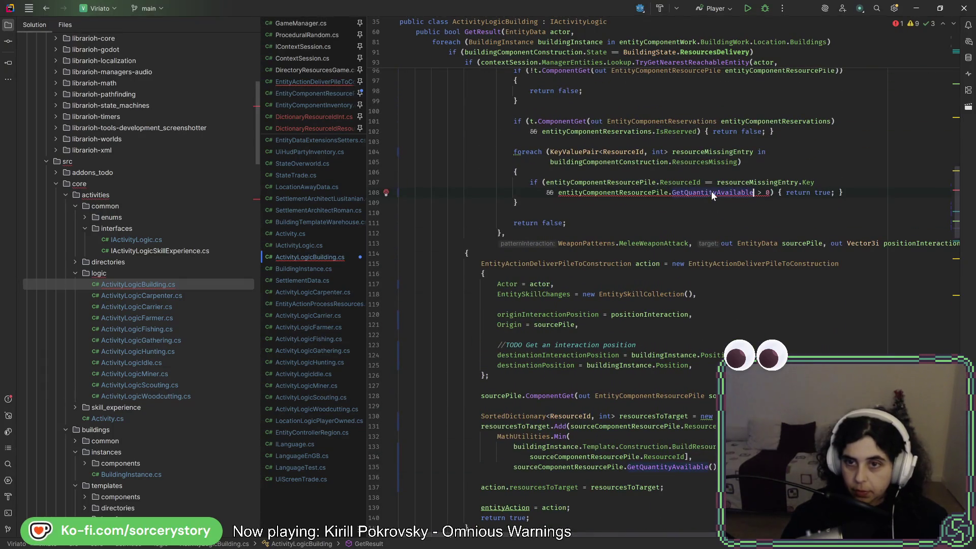
pyautogui.write('()')
pyautogui.click(789, 182)
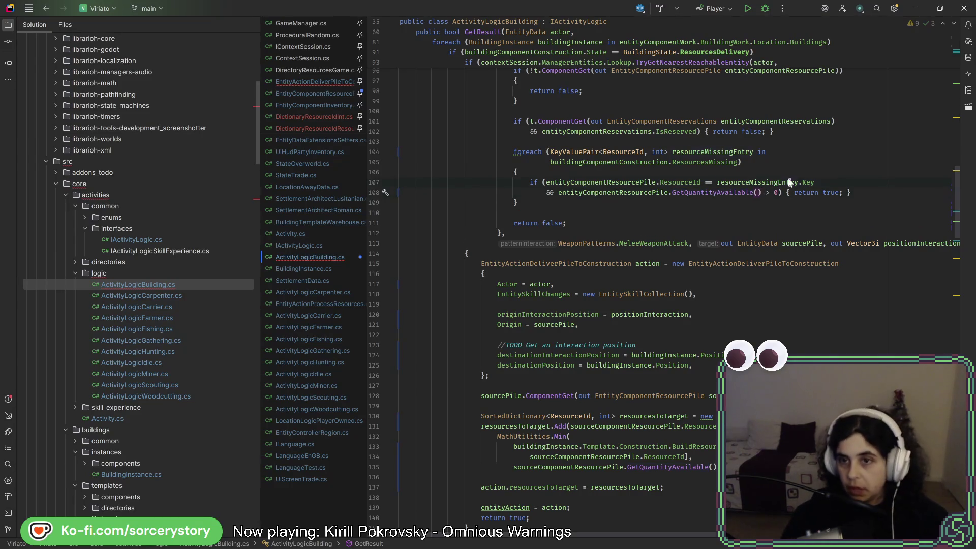
pyautogui.hotkey('ctrl', 's')
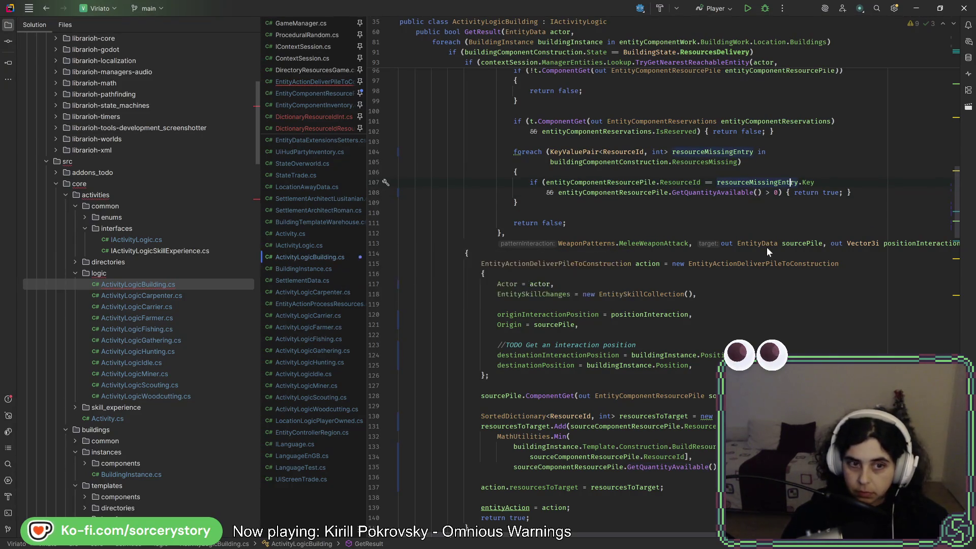
pyautogui.scroll(-15, 178, 340)
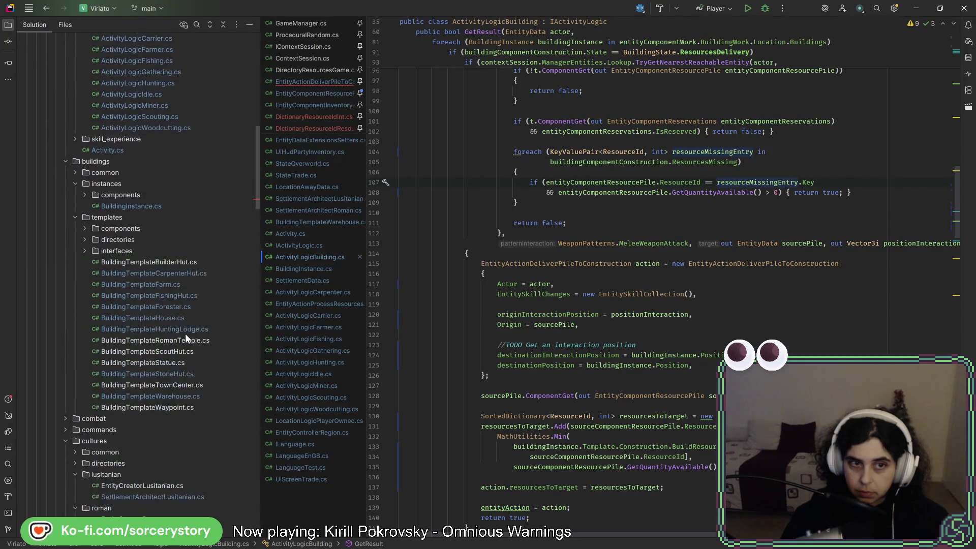
# Step: Reopen EntityActionDeliverPileToConstruction.cs and complete the origin pile's Get… quantity call on line 134
pyautogui.doubleClick(200, 295)
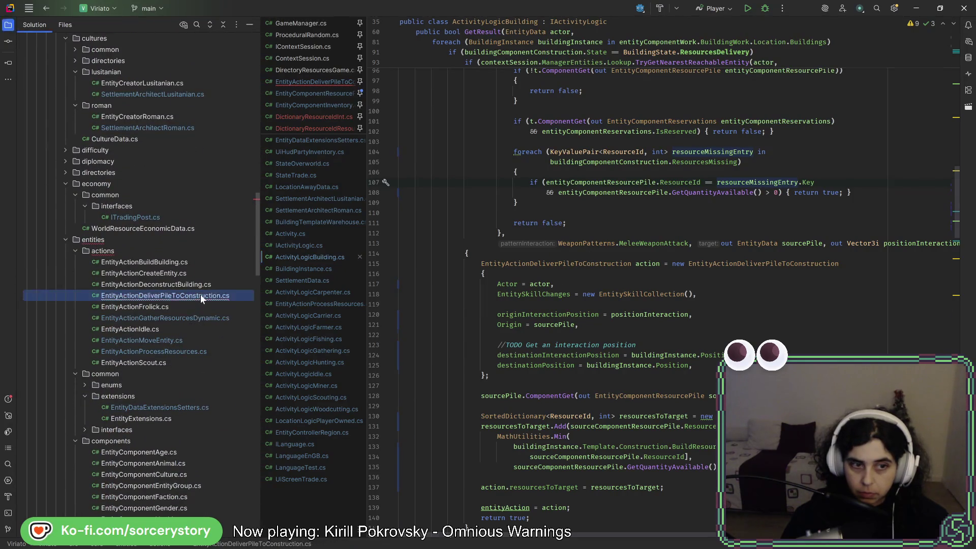
pyautogui.scroll(-15, 696, 306)
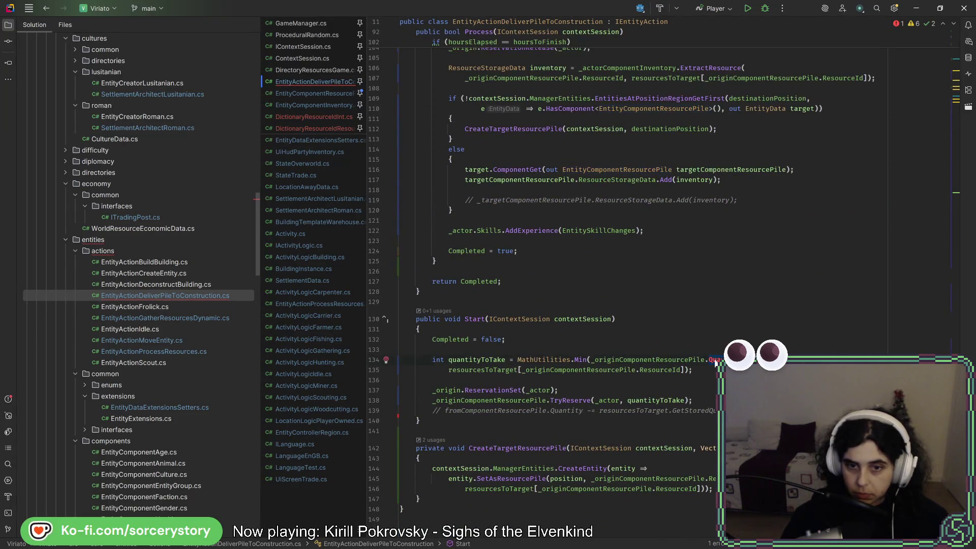
pyautogui.write('e')
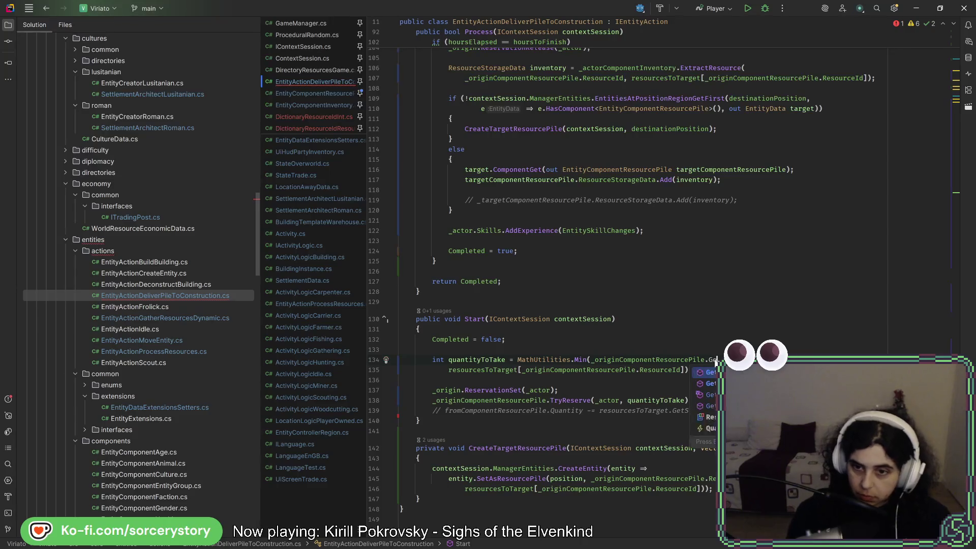
pyautogui.press('Return')
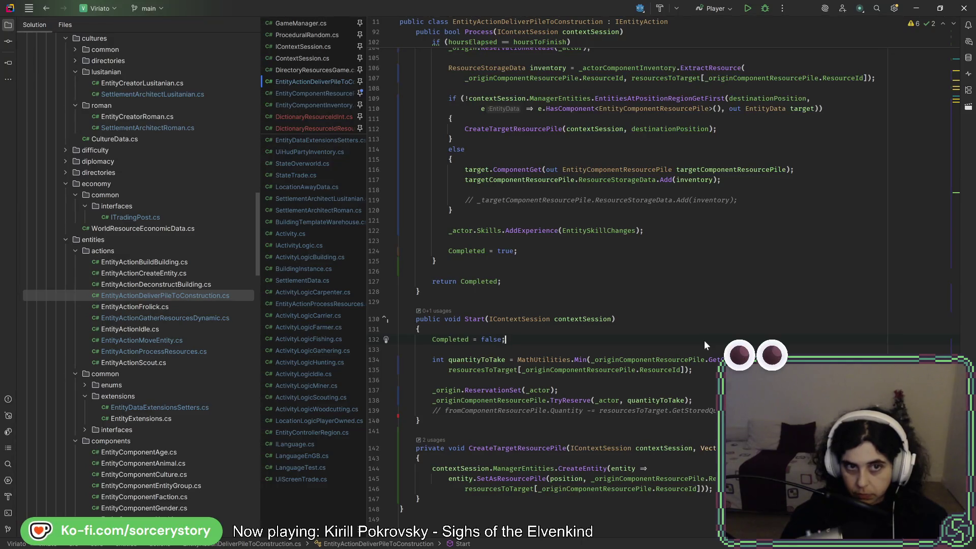
# Step: Review EntityComponentResourcePile.cs from the top, then rebuild and run the game from Godot
pyautogui.click(325, 94)
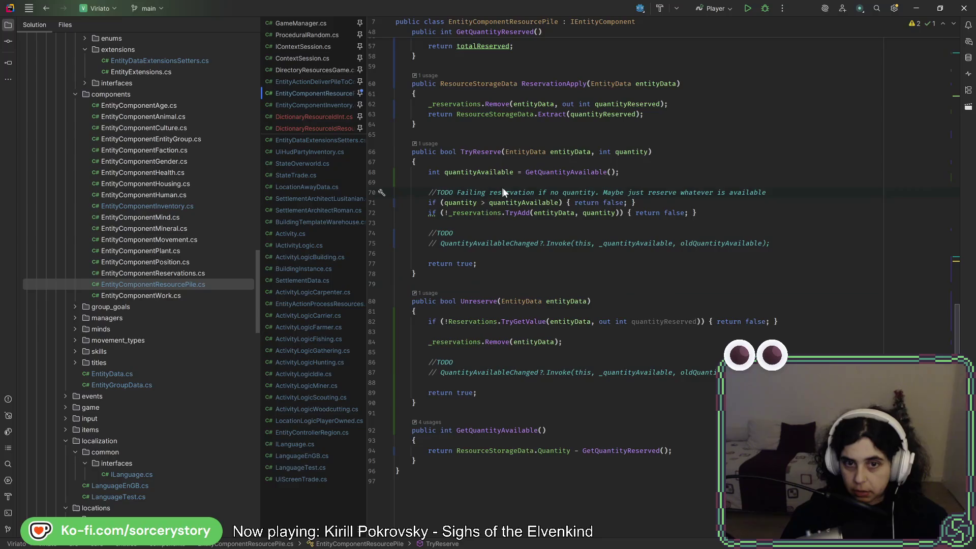
pyautogui.scroll(15, 564, 406)
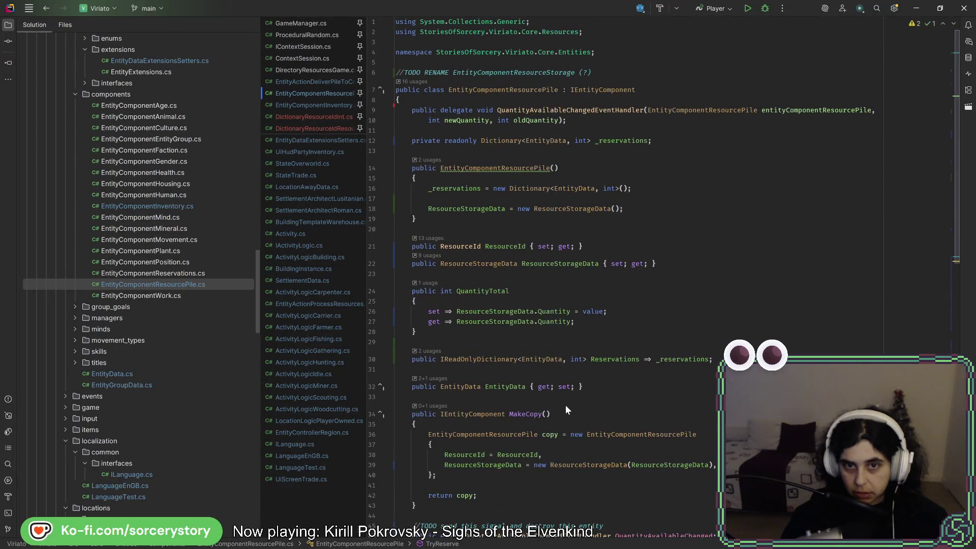
pyautogui.click(581, 208)
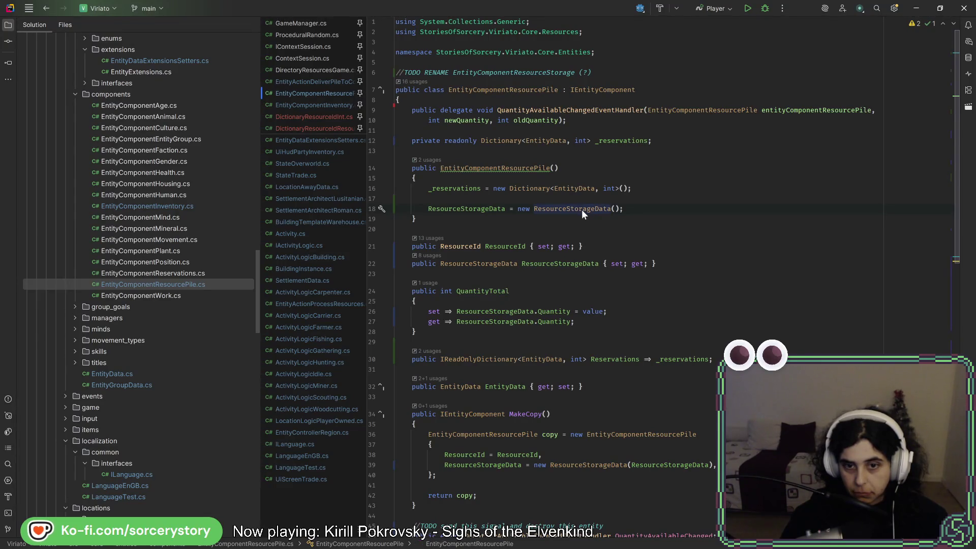
pyautogui.hotkey('alt', 'Tab')
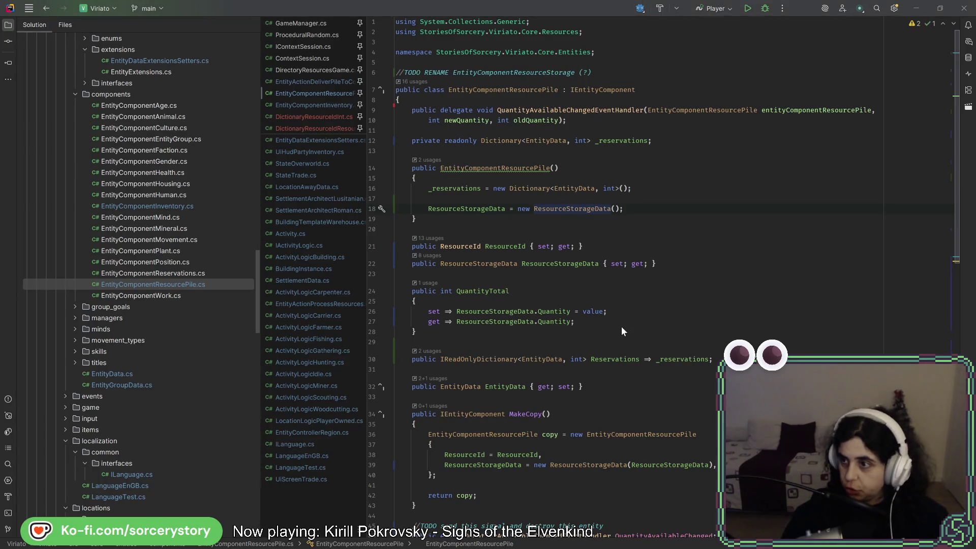
pyautogui.click(803, 23)
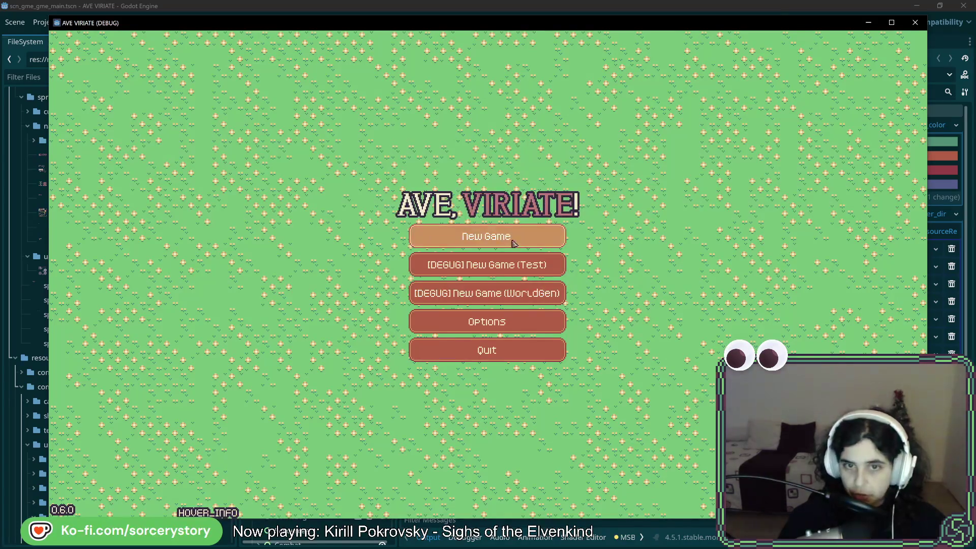
# Step: Start a New Game, visit the settlement, select the settlers and advance the clock two hours
pyautogui.click(513, 243)
pyautogui.click(531, 315)
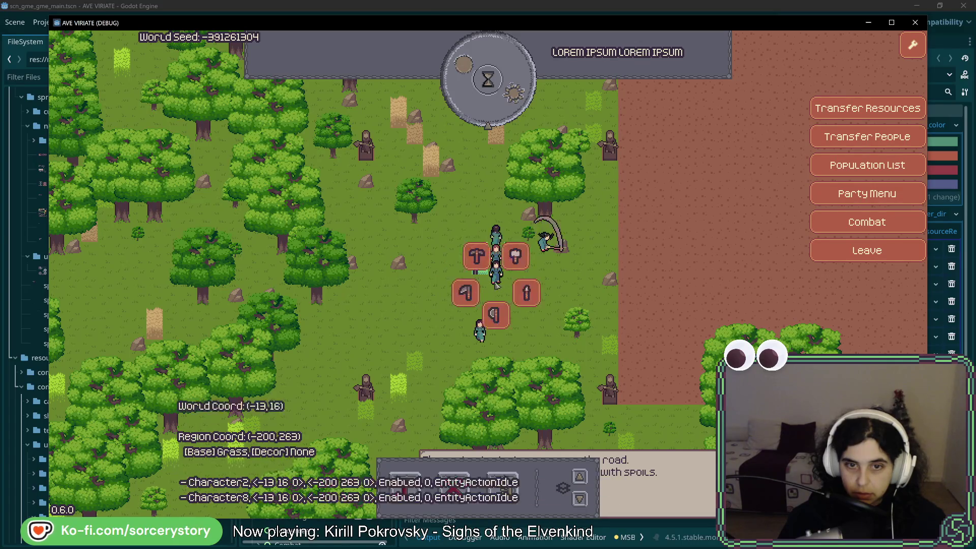
pyautogui.click(497, 283)
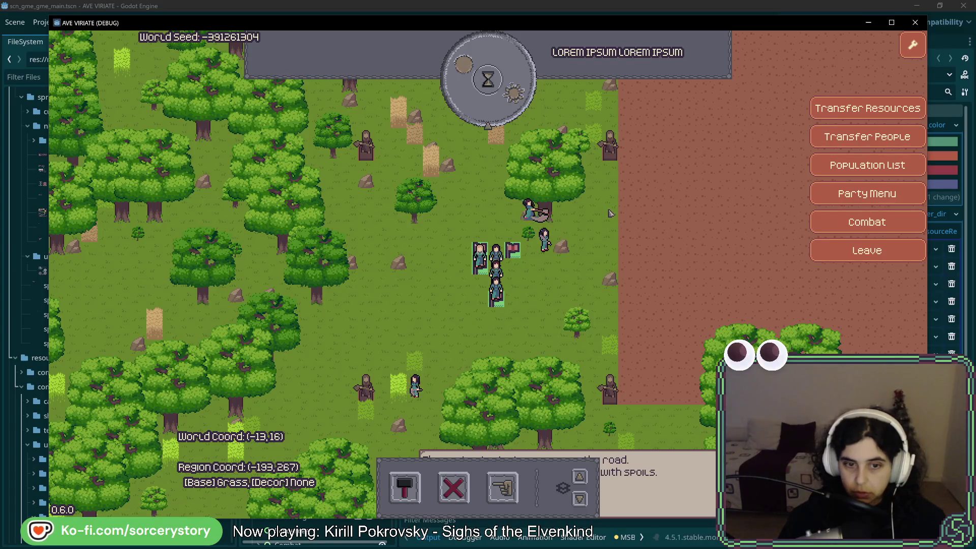
pyautogui.click(514, 83)
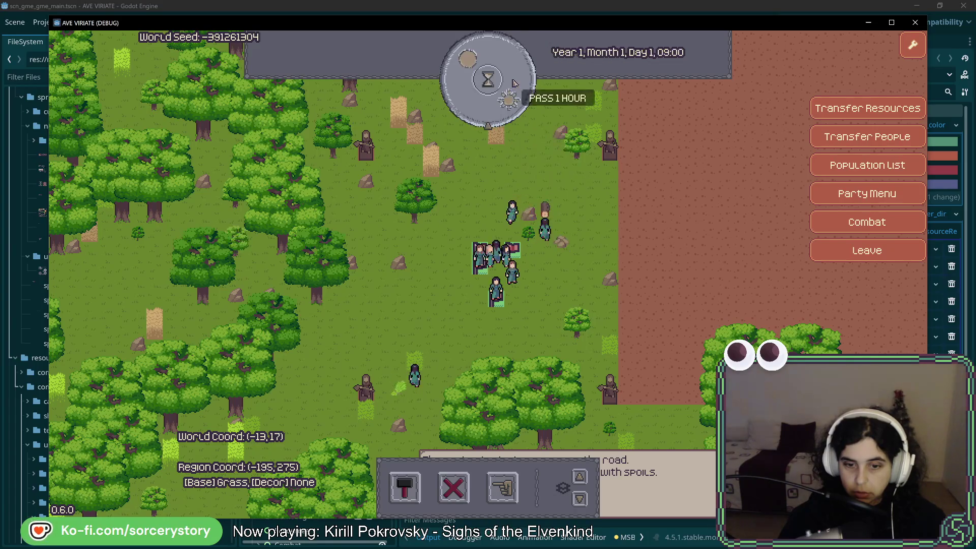
pyautogui.click(514, 83)
# Step: Pass one more hour, then place a house construction site west of the settlers
pyautogui.click(514, 82)
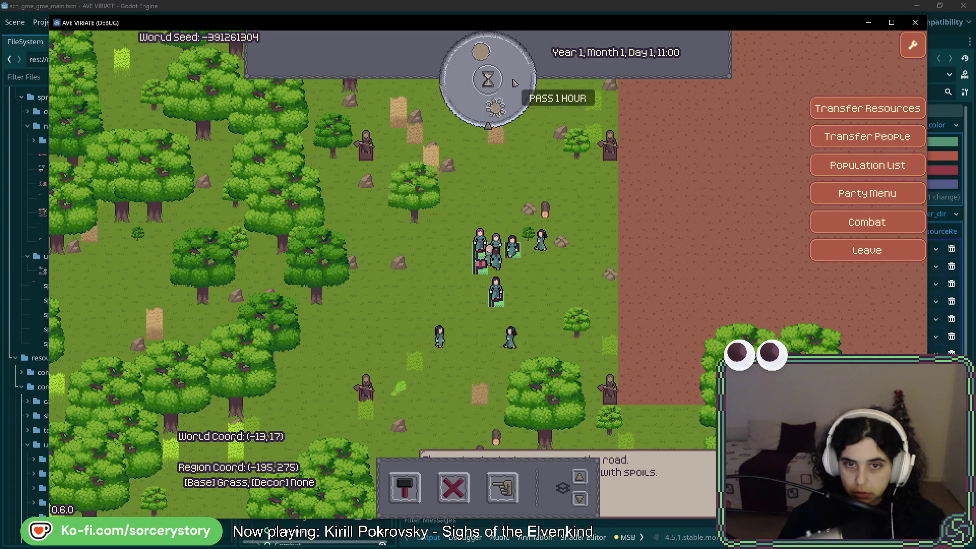
pyautogui.click(404, 486)
pyautogui.click(428, 426)
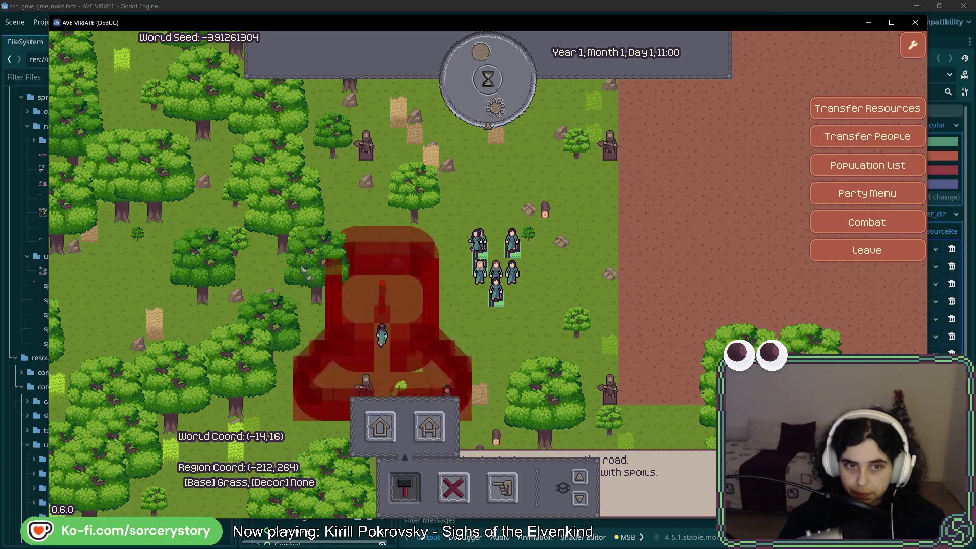
pyautogui.click(220, 216)
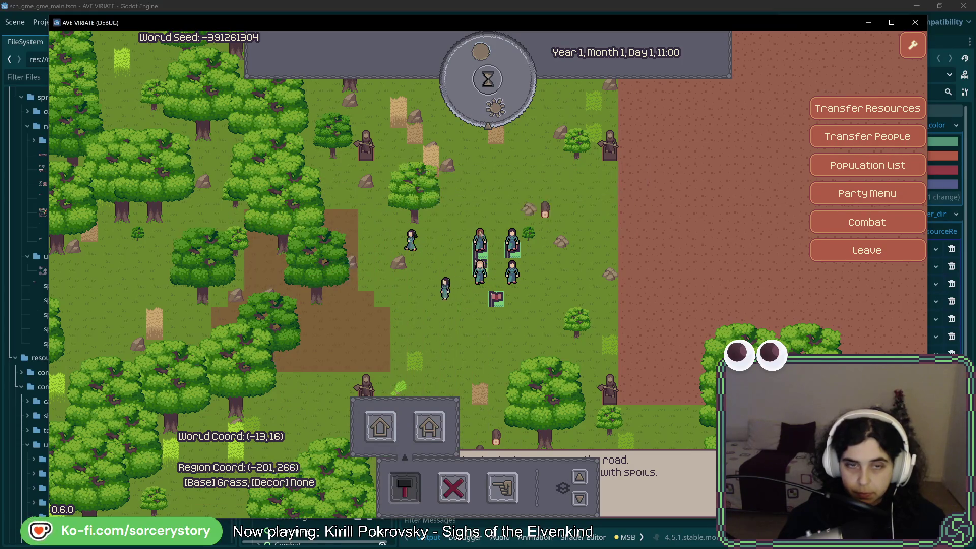
# Step: Pass game time hour by hour through Day 2 until Day 3 morning while villagers build
pyautogui.click(463, 100)
pyautogui.click(462, 100)
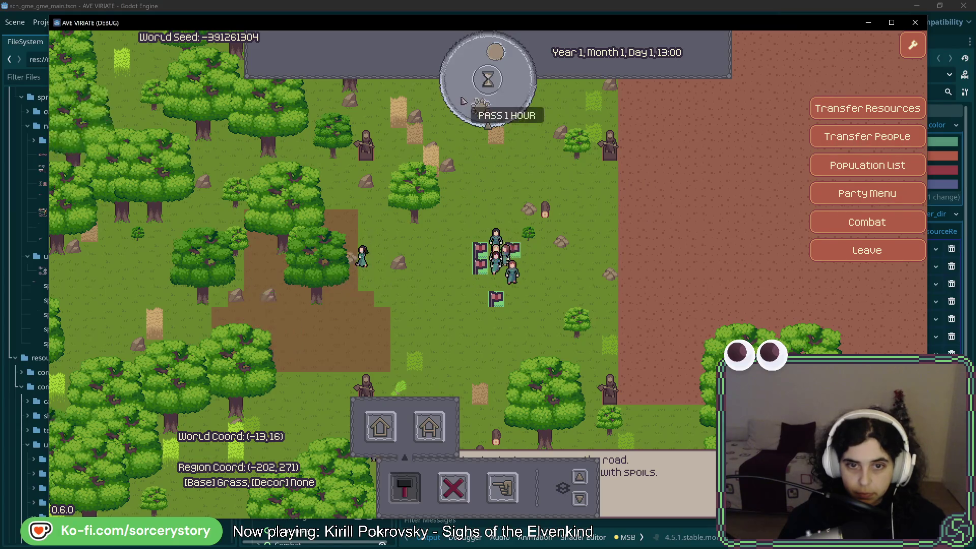
pyautogui.click(462, 100)
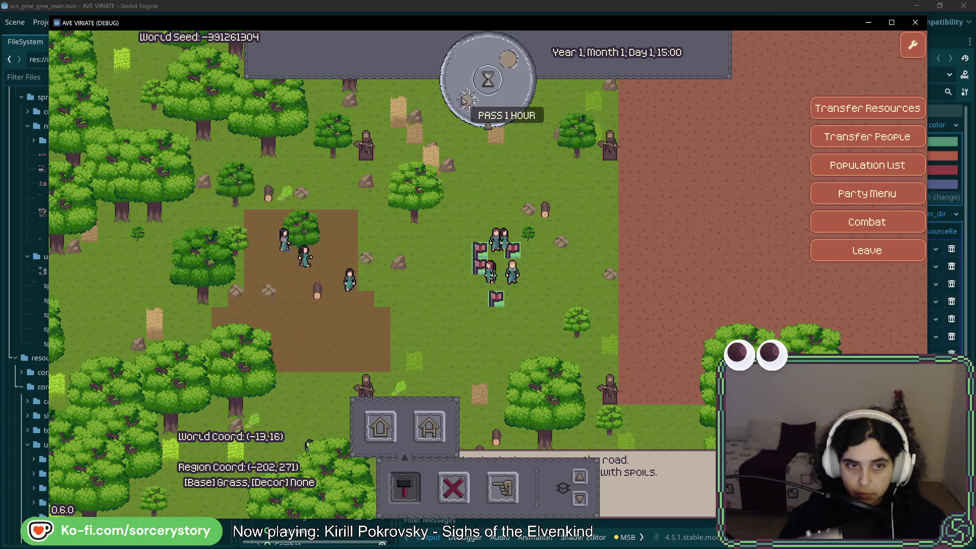
pyautogui.click(463, 100)
pyautogui.click(462, 100)
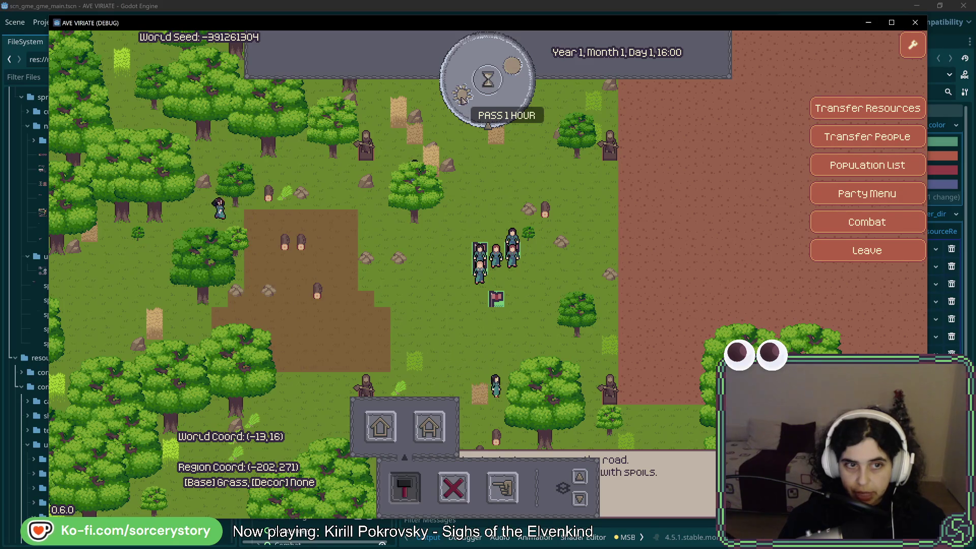
pyautogui.click(462, 100)
pyautogui.press('a')
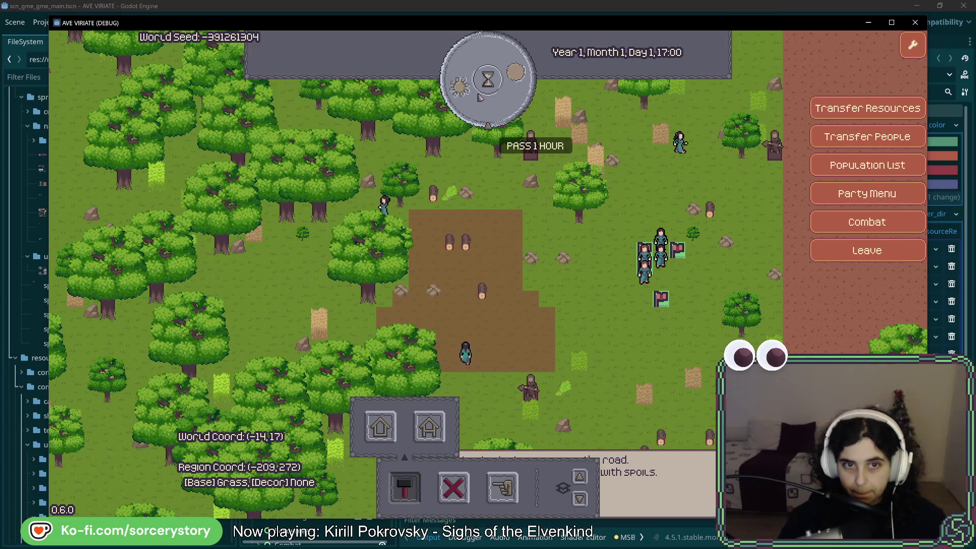
pyautogui.click(479, 96)
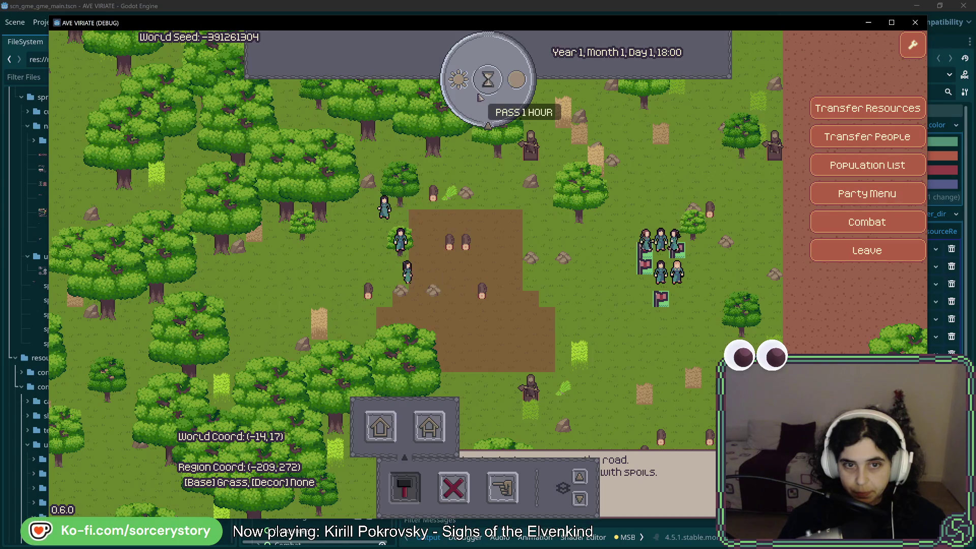
pyautogui.click(480, 97)
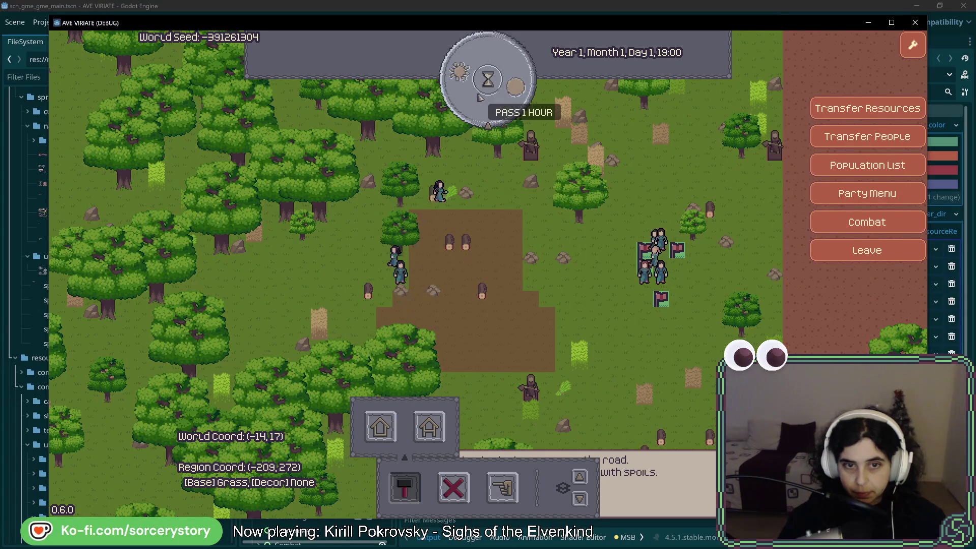
pyautogui.click(479, 97)
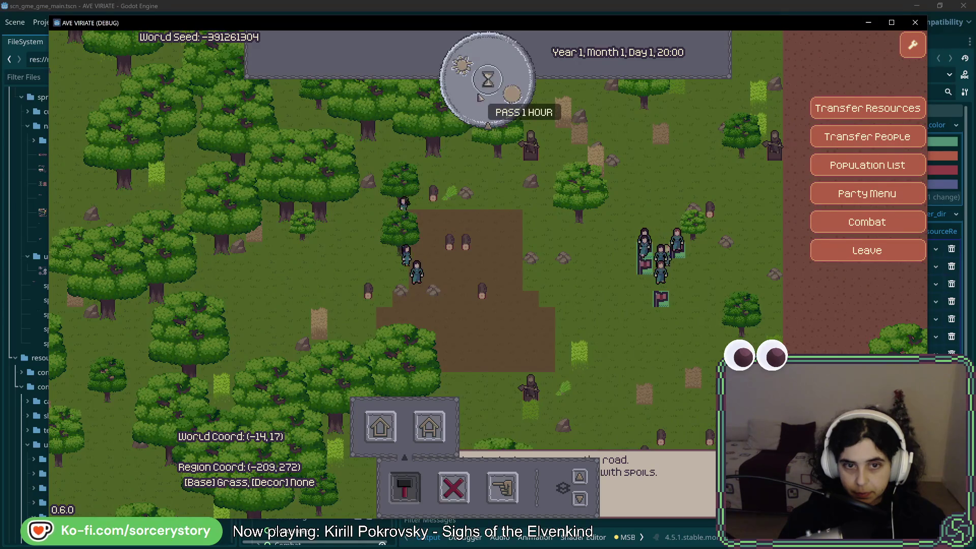
pyautogui.click(479, 97)
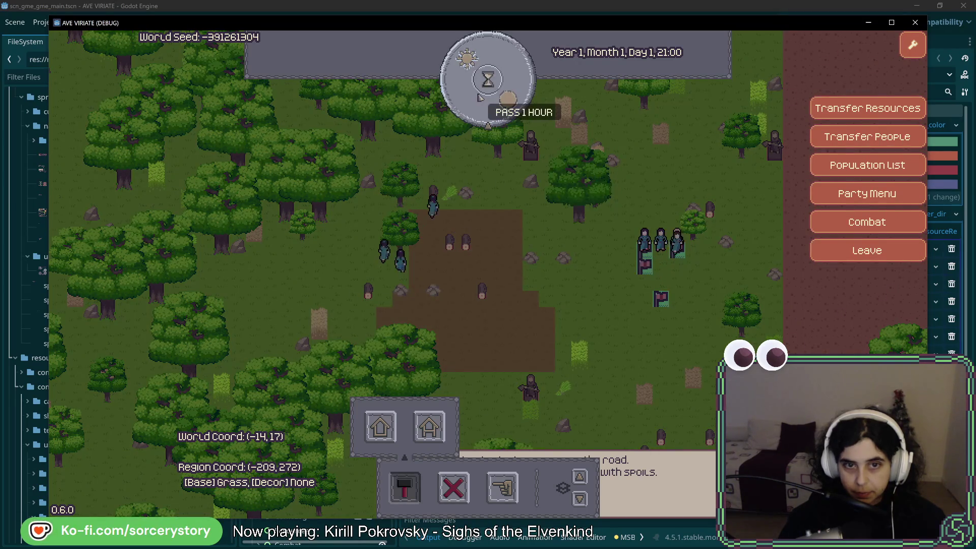
pyautogui.click(479, 96)
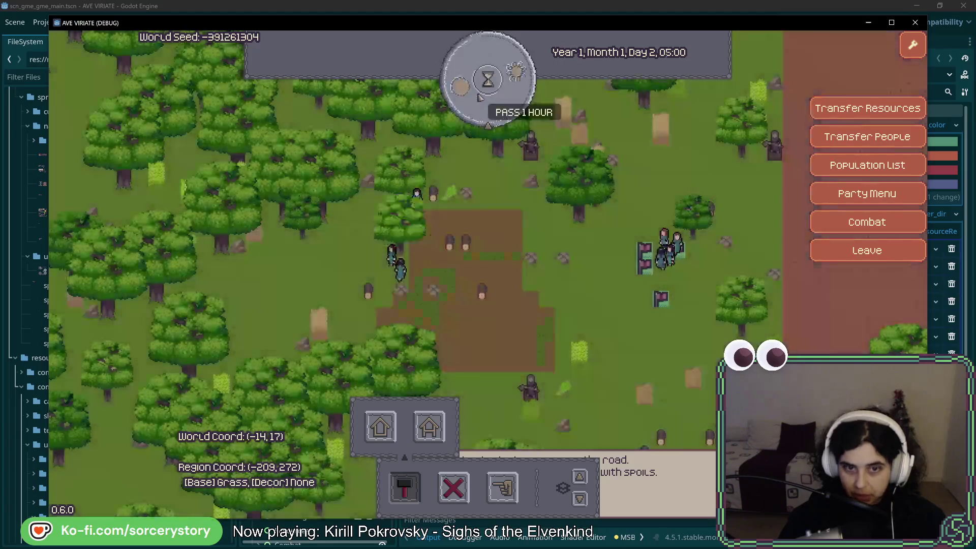
pyautogui.click(479, 97)
pyautogui.click(480, 97)
pyautogui.click(479, 96)
pyautogui.click(479, 97)
pyautogui.click(479, 96)
pyautogui.click(479, 97)
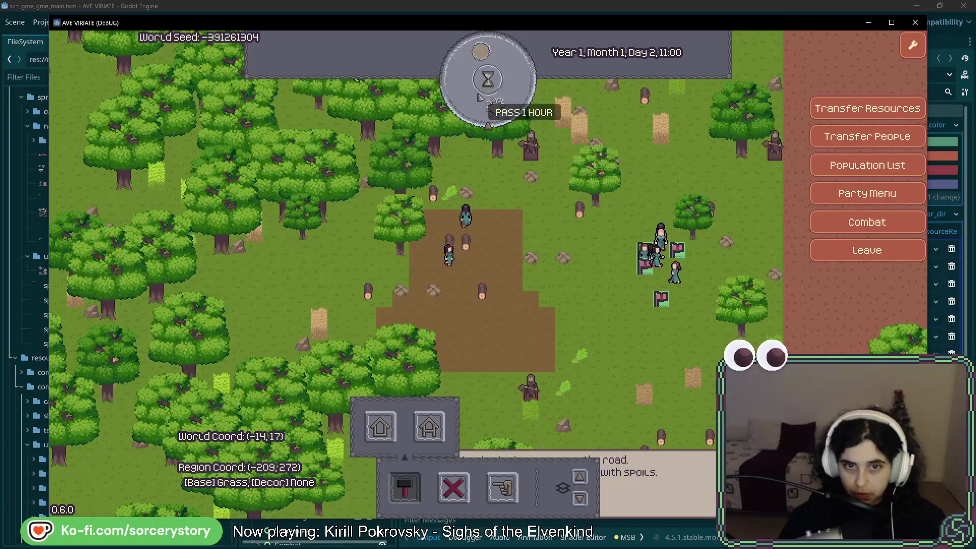
pyautogui.click(479, 97)
pyautogui.click(479, 97)
pyautogui.click(479, 97)
pyautogui.click(480, 97)
pyautogui.click(480, 97)
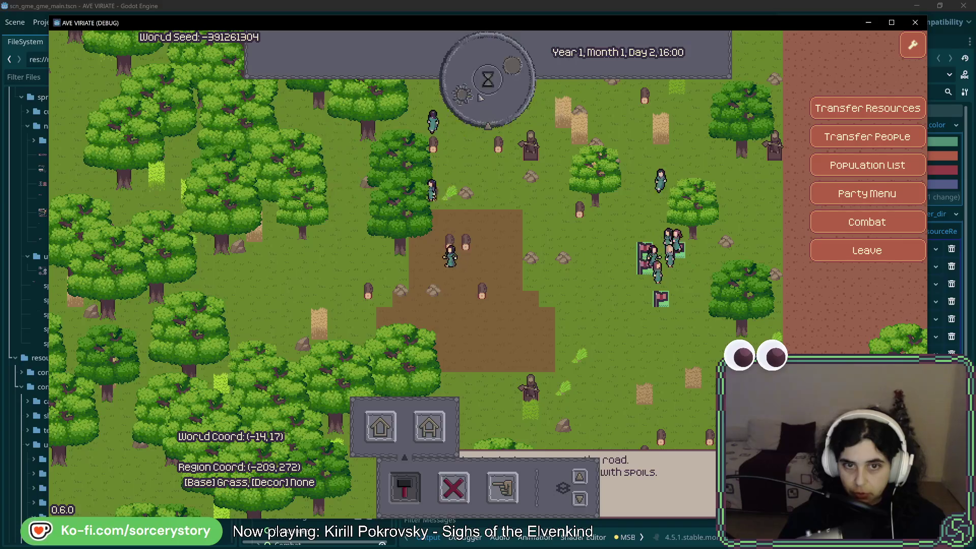
pyautogui.click(480, 97)
pyautogui.click(479, 97)
pyautogui.click(479, 96)
pyautogui.click(479, 96)
pyautogui.click(479, 97)
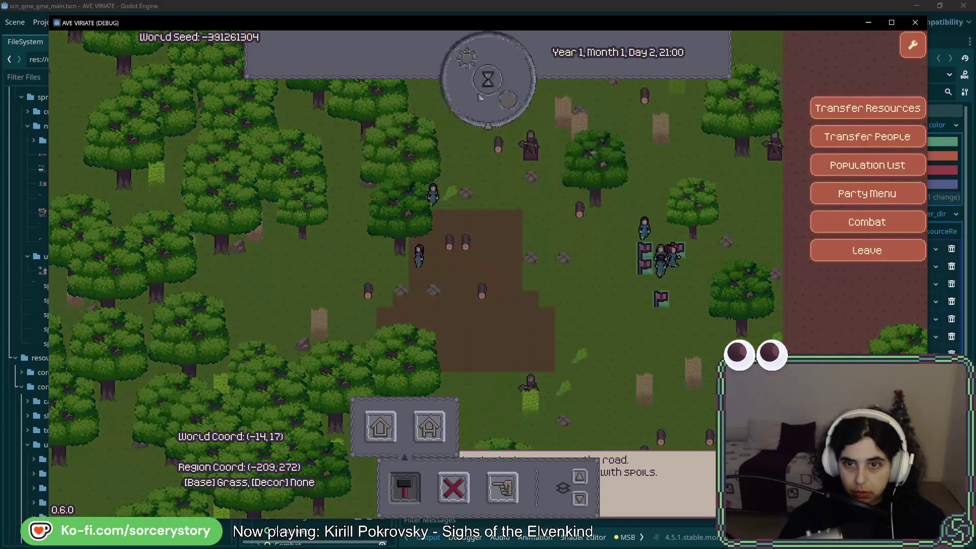
pyautogui.click(479, 97)
pyautogui.click(479, 97)
pyautogui.click(479, 97)
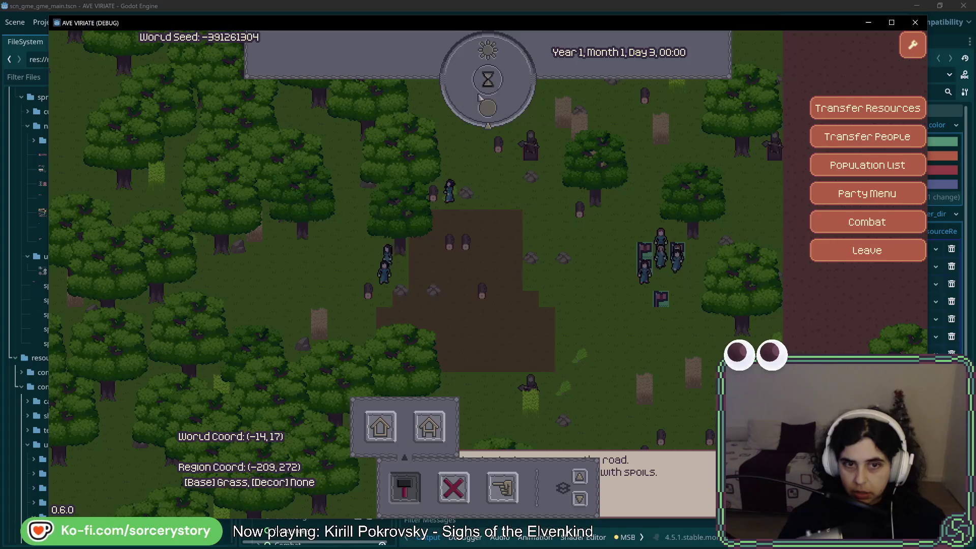
pyautogui.click(479, 97)
pyautogui.click(479, 96)
pyautogui.click(479, 97)
pyautogui.click(479, 97)
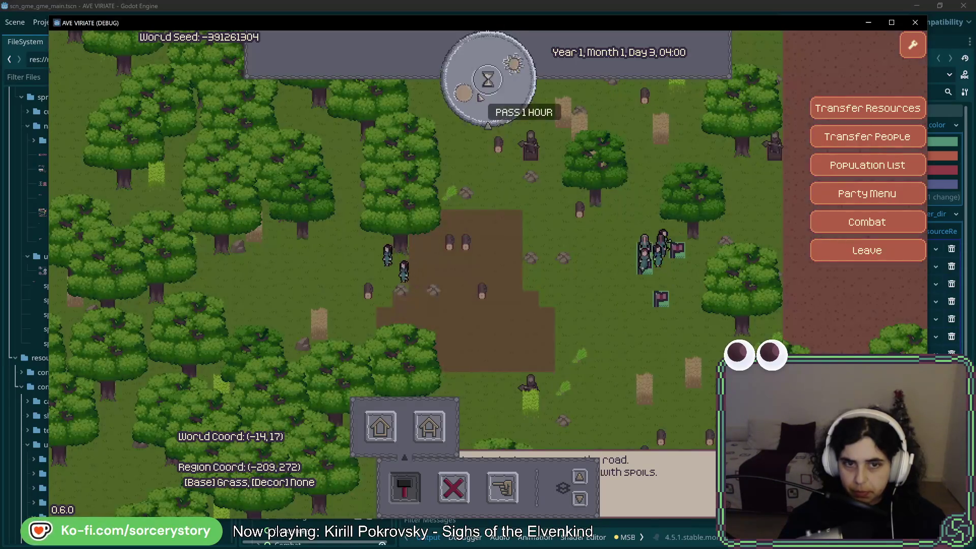
pyautogui.click(479, 96)
pyautogui.click(479, 97)
pyautogui.click(479, 97)
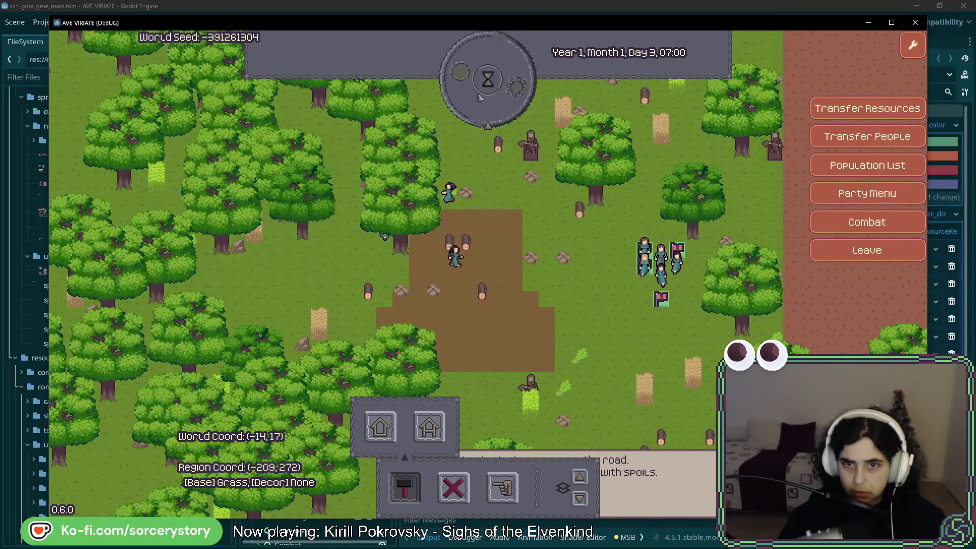
pyautogui.click(480, 97)
pyautogui.press('d')
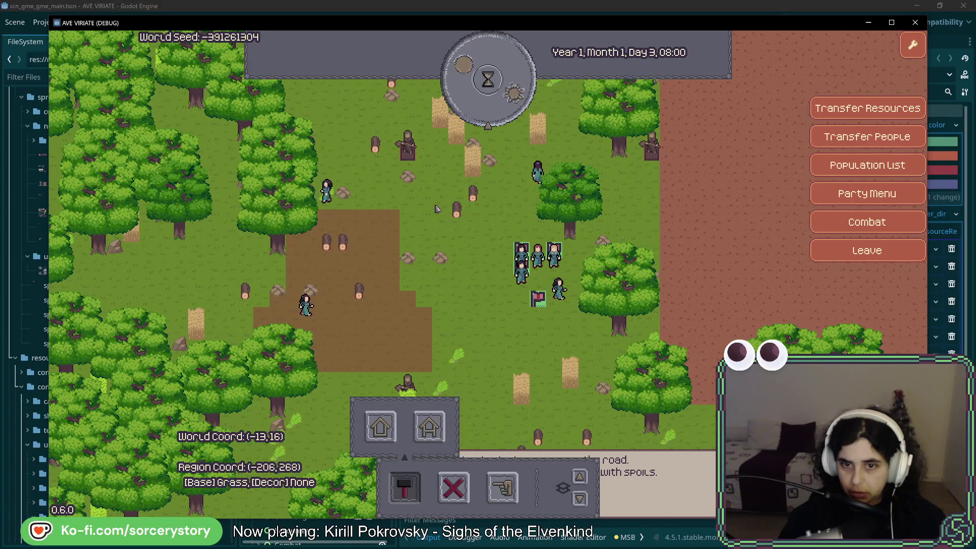
# Step: Pan around the settlement and advance the clock hour by hour to Day 3 noon
pyautogui.press('s')
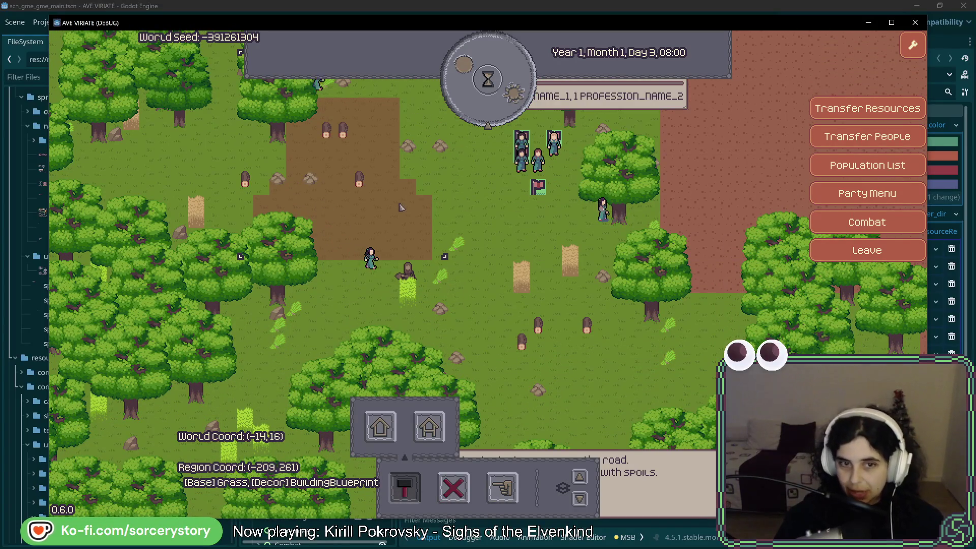
pyautogui.moveTo(444, 198)
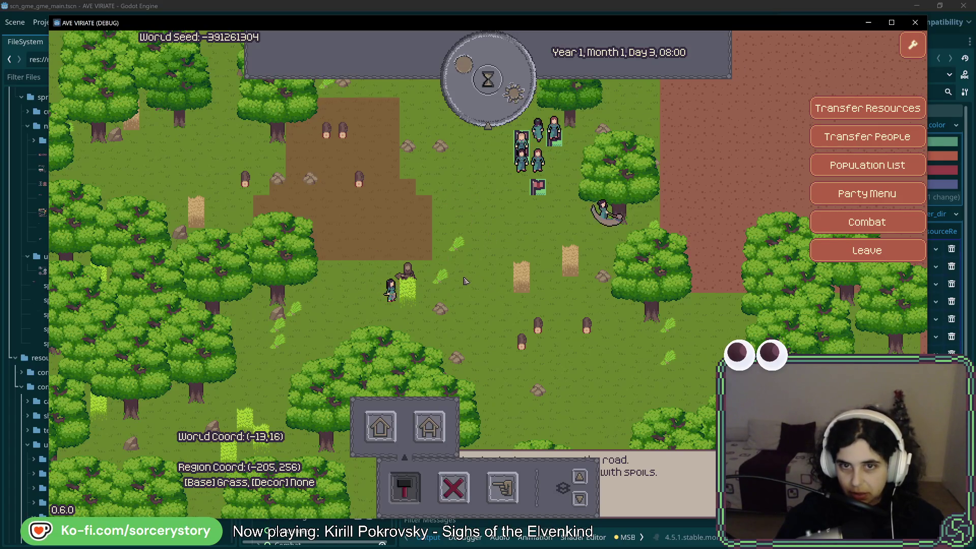
pyautogui.press('w')
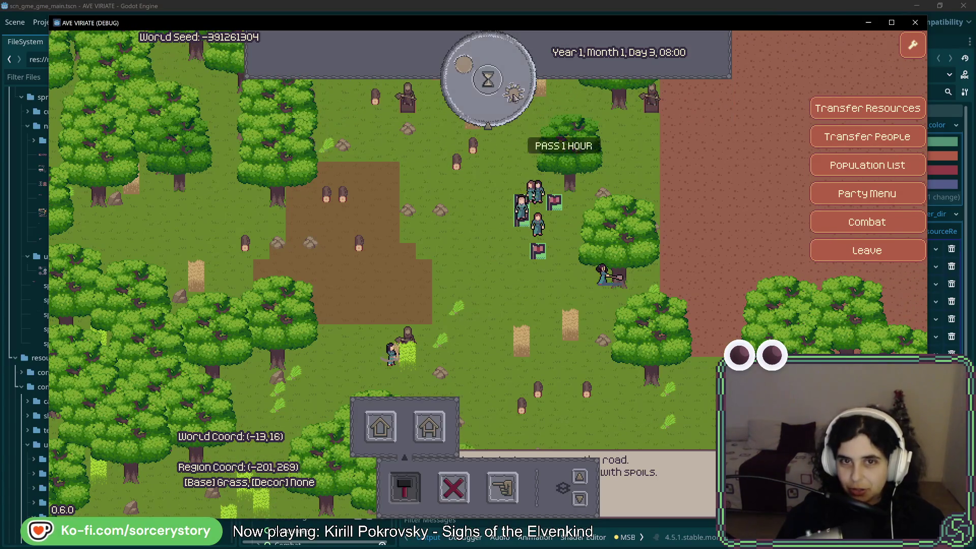
pyautogui.click(492, 108)
pyautogui.press('w')
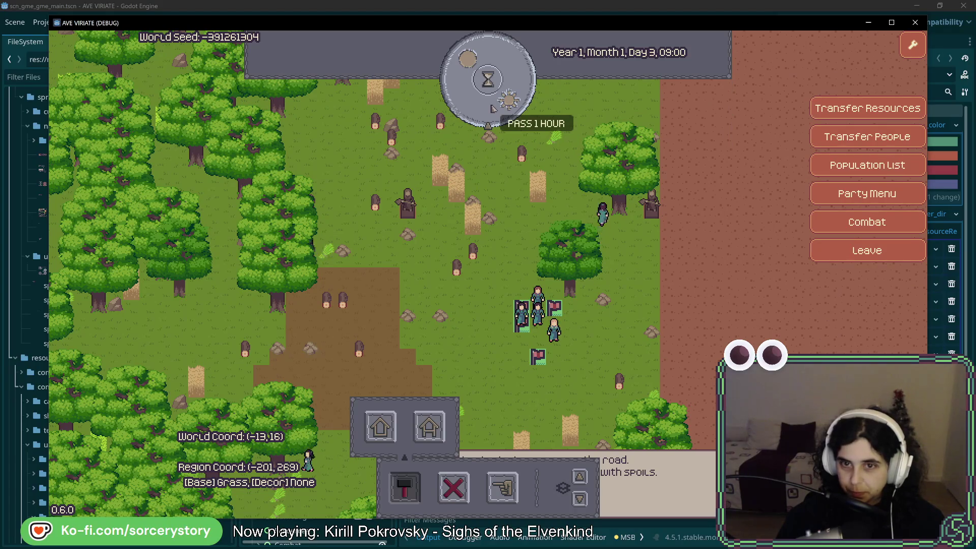
pyautogui.click(492, 108)
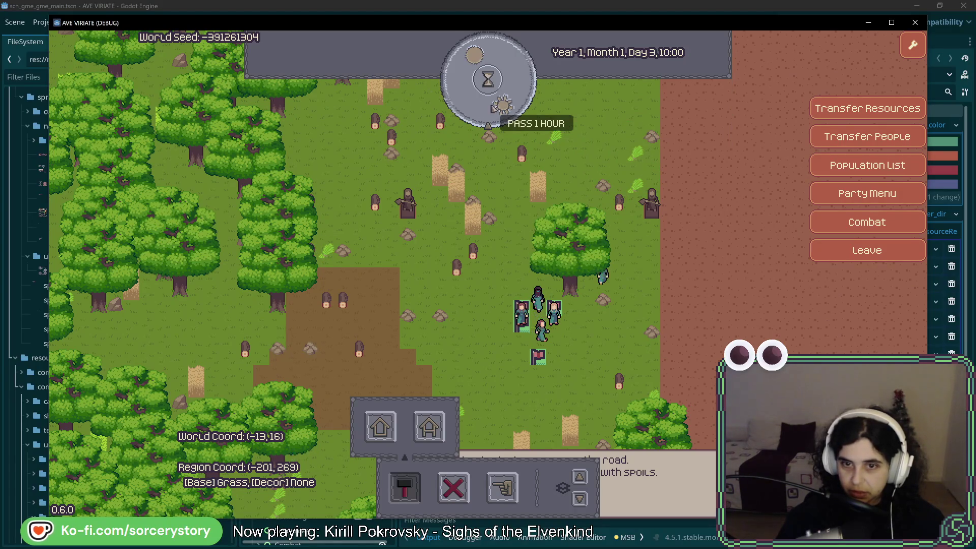
pyautogui.click(493, 108)
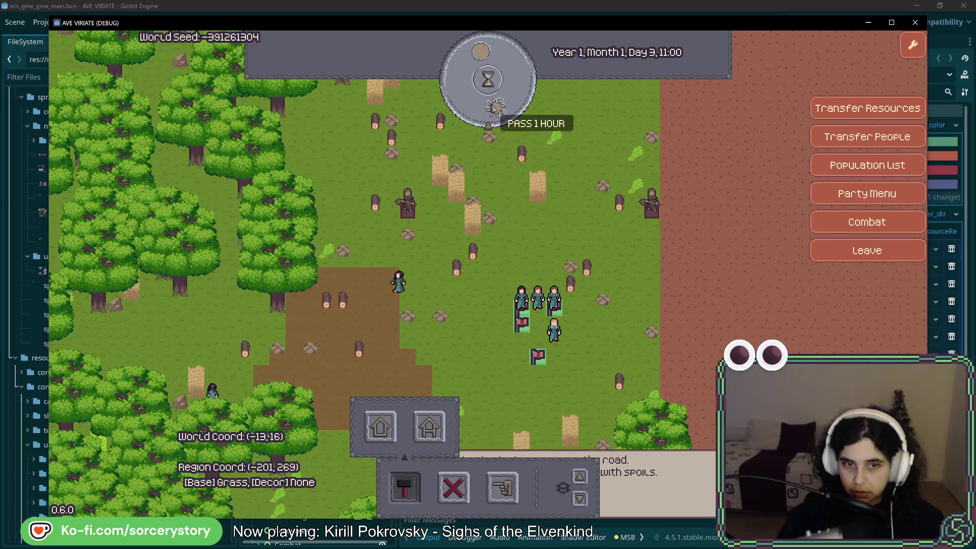
pyautogui.press('Left')
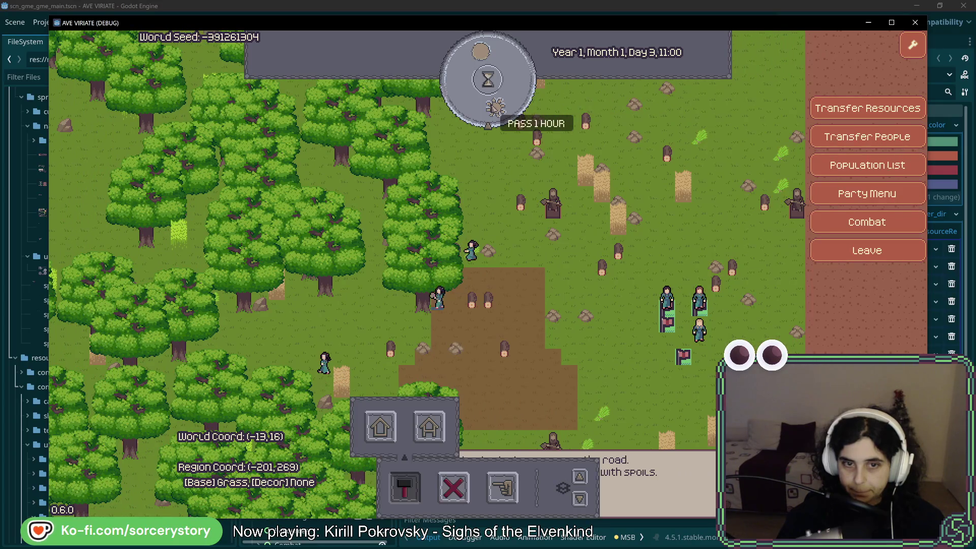
pyautogui.click(493, 108)
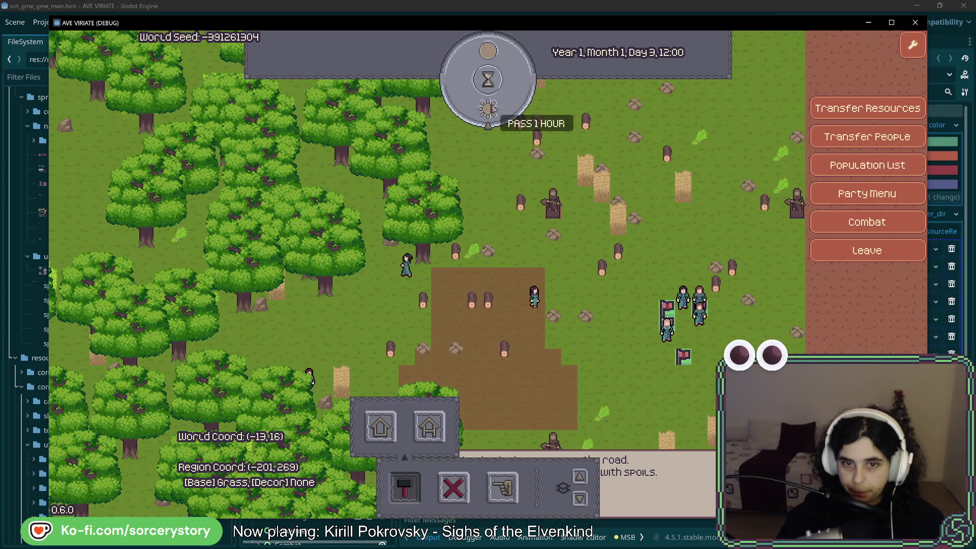
# Step: Advance time in two-hour jumps to Day 4, 00:00, then close the debug game window
pyautogui.moveTo(480, 278)
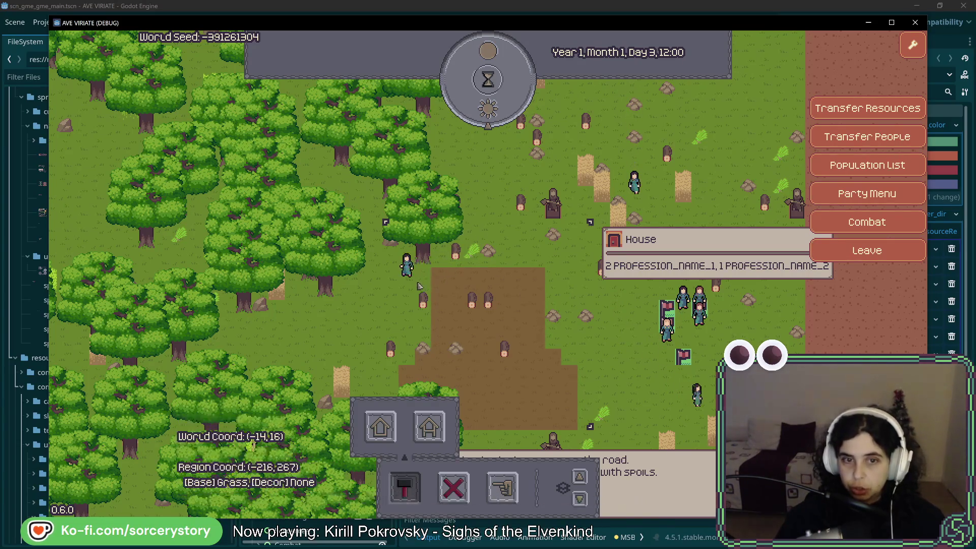
pyautogui.moveTo(415, 279)
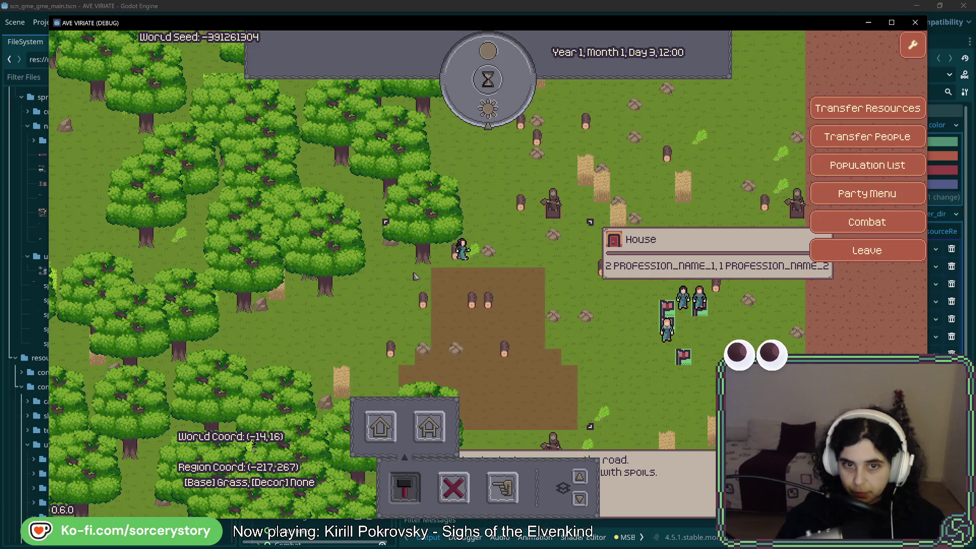
pyautogui.press('s')
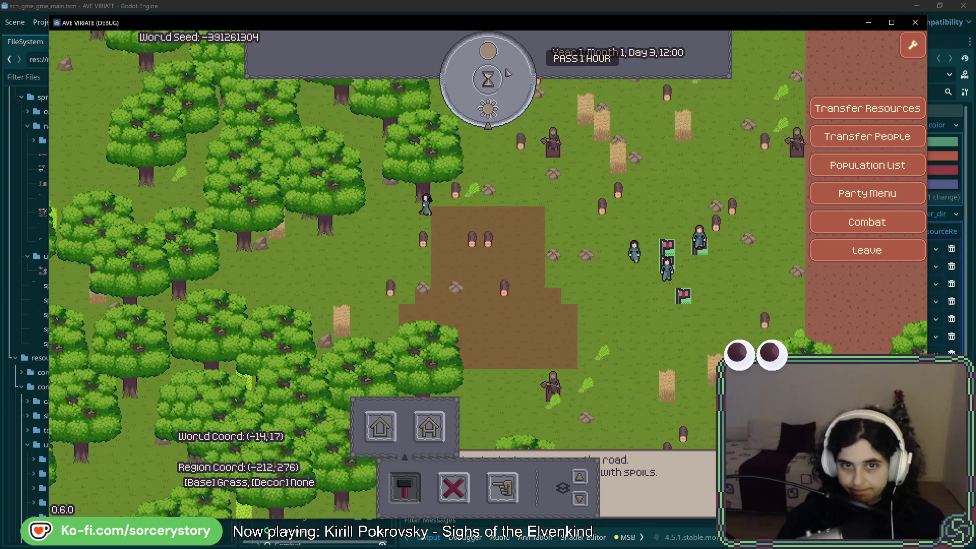
pyautogui.press('d')
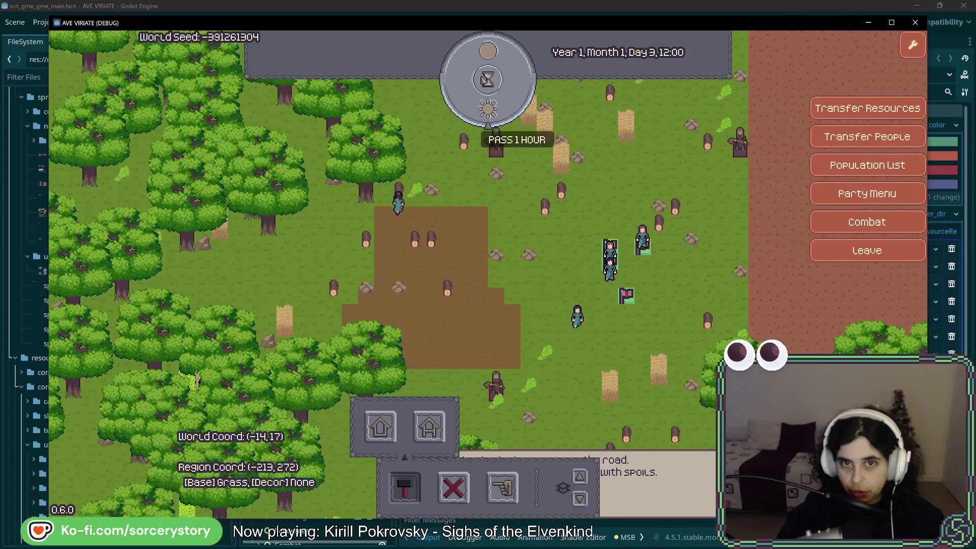
pyautogui.doubleClick(487, 79)
pyautogui.doubleClick(487, 80)
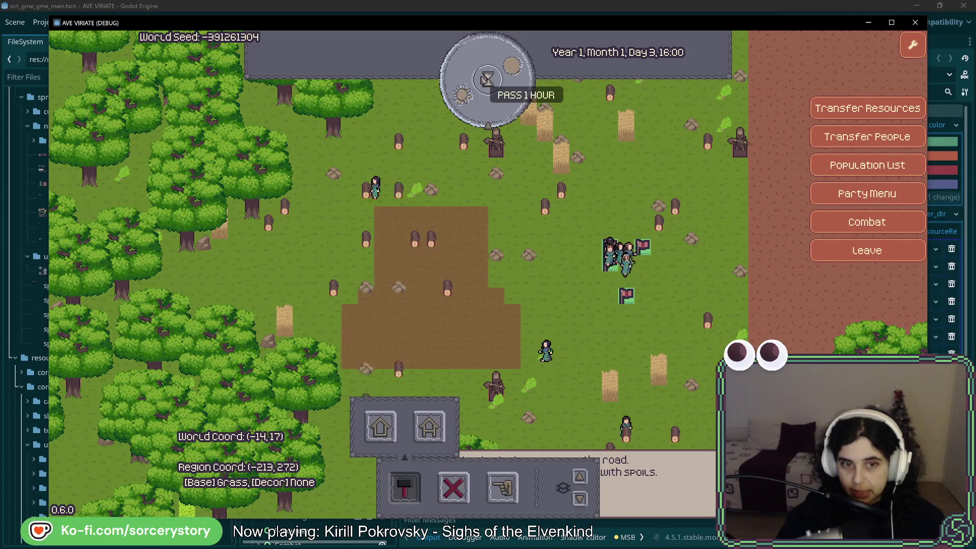
pyautogui.doubleClick(487, 80)
pyautogui.doubleClick(487, 80)
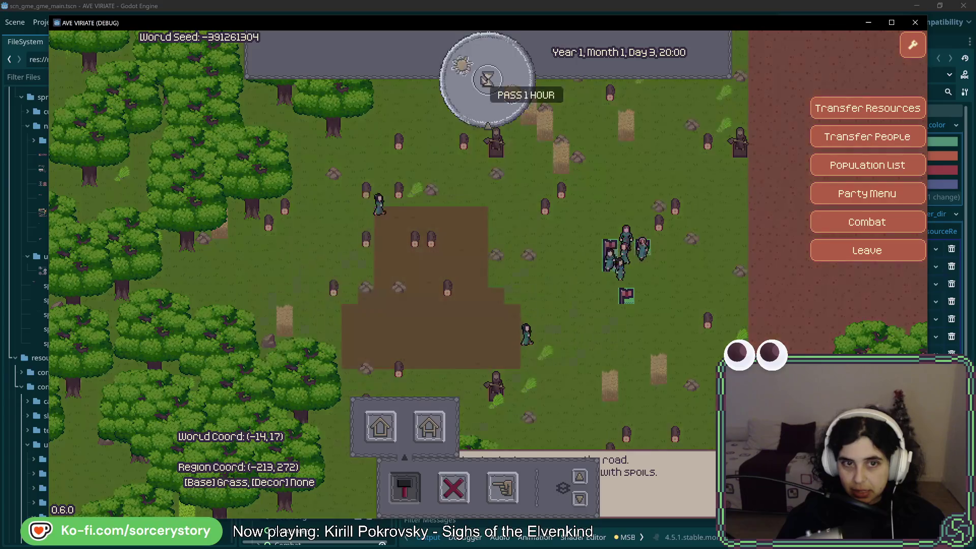
pyautogui.doubleClick(487, 80)
pyautogui.doubleClick(486, 79)
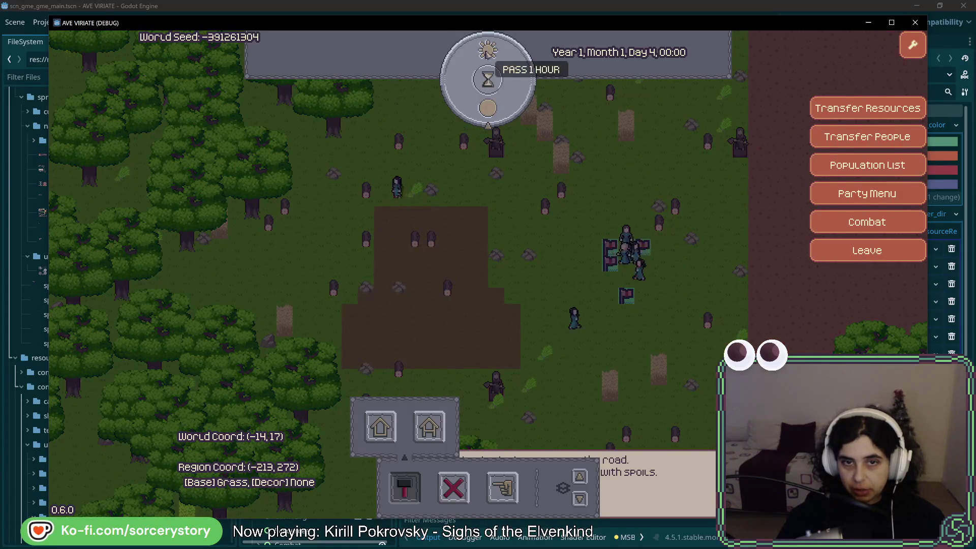
pyautogui.click(914, 22)
# Step: Back in Rider, open BuildingTemplateBuilderHut.cs, then ActivityLogicBuilding.cs from core/activities/logic
pyautogui.hotkey('alt', 'Tab')
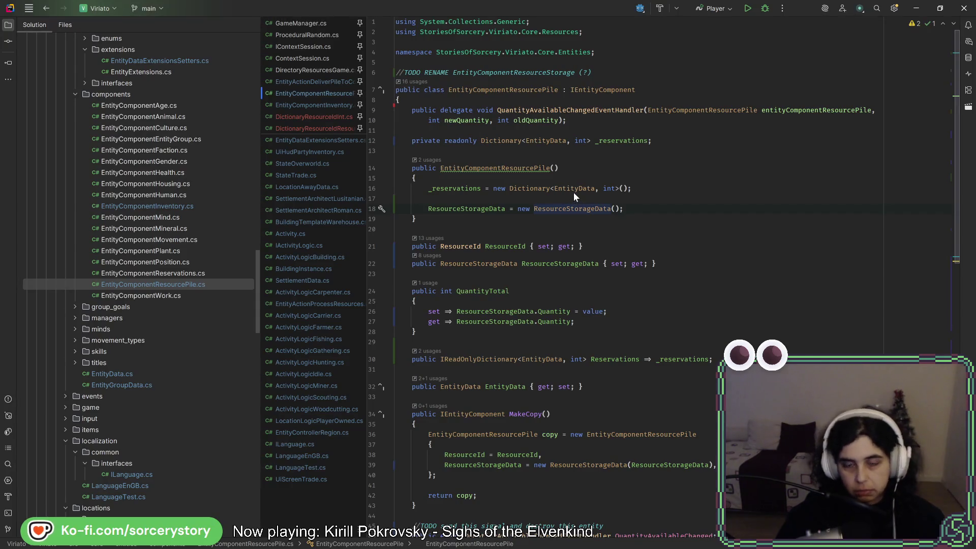
pyautogui.moveTo(573, 193)
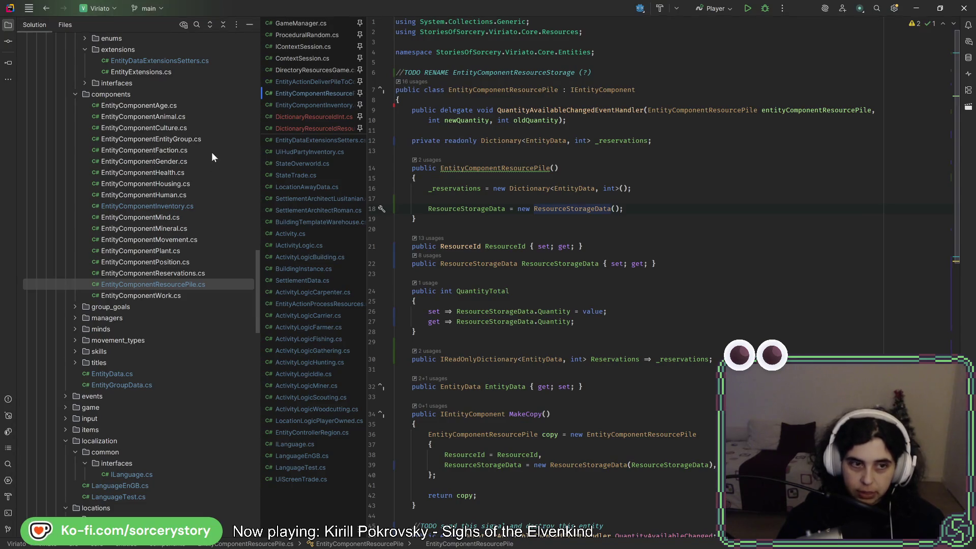
pyautogui.scroll(10, 182, 334)
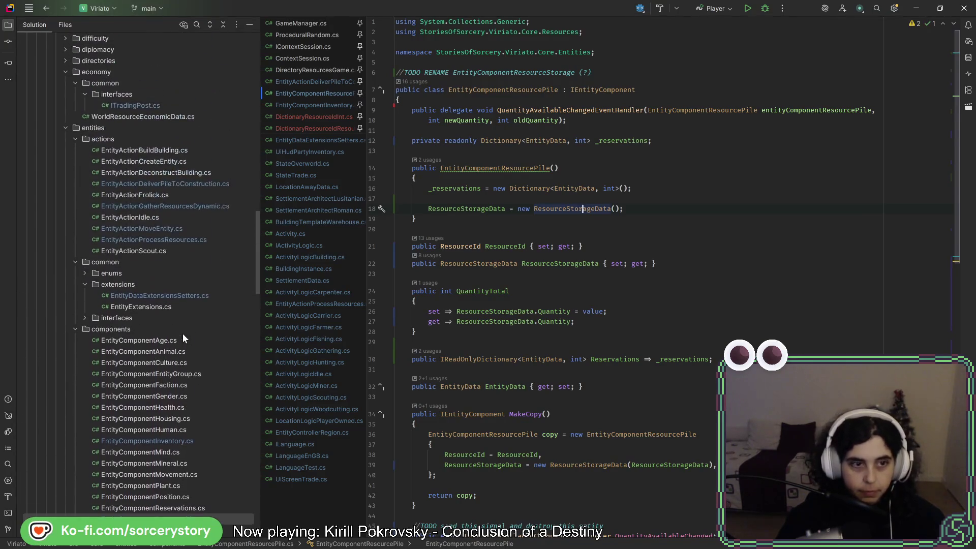
pyautogui.scroll(7, 189, 259)
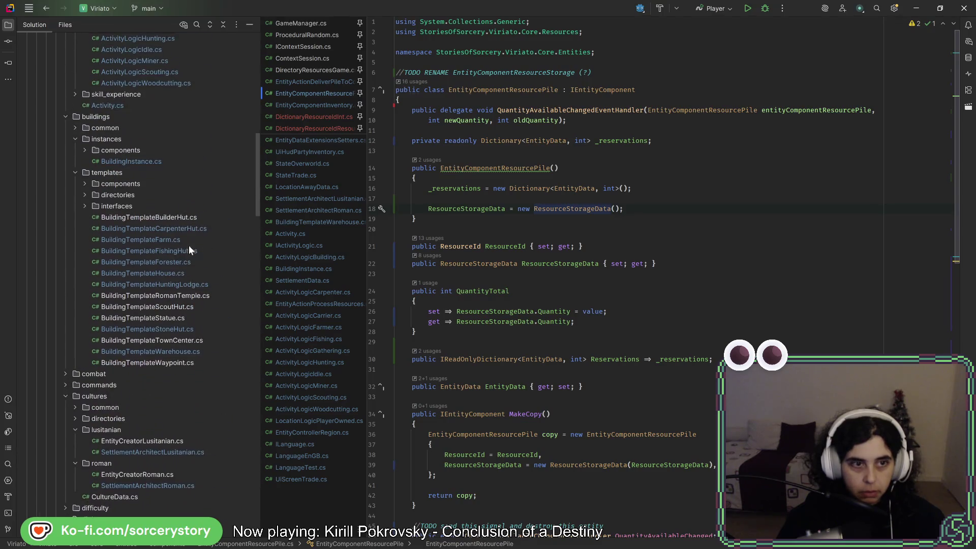
pyautogui.doubleClick(185, 218)
pyautogui.scroll(7, 183, 264)
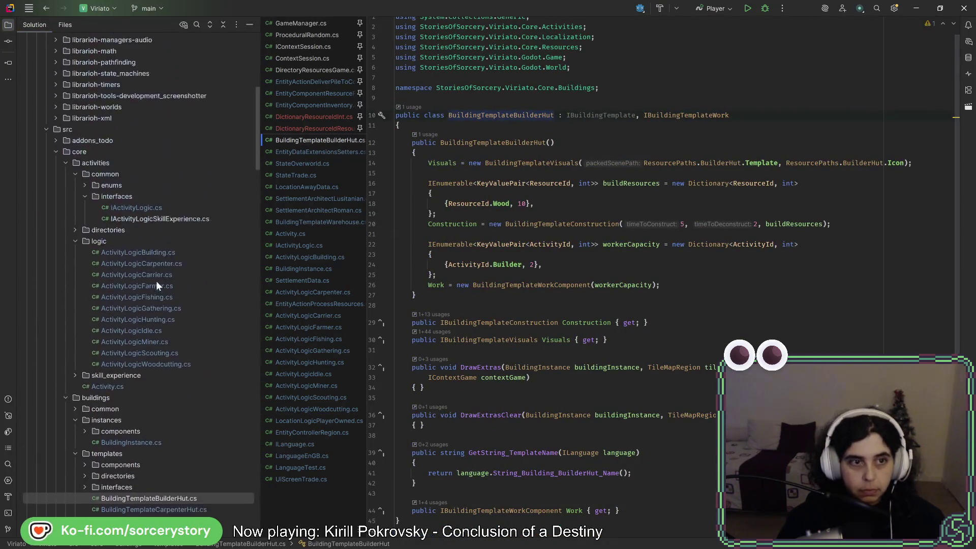
pyautogui.doubleClick(168, 273)
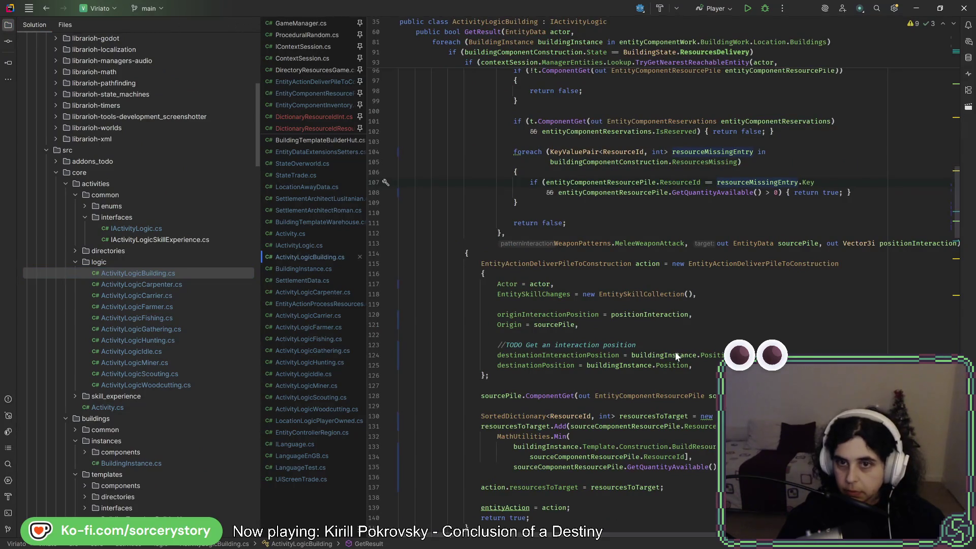
# Step: Scroll through GetResult, examining where EntityActionDeliverPileToConstruction is constructed
pyautogui.scroll(1, 669, 343)
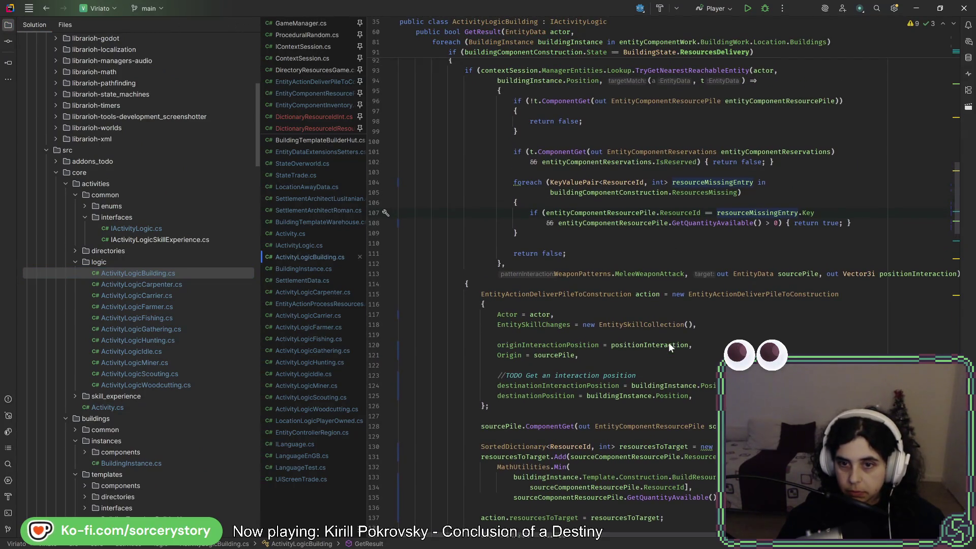
pyautogui.scroll(-6, 657, 265)
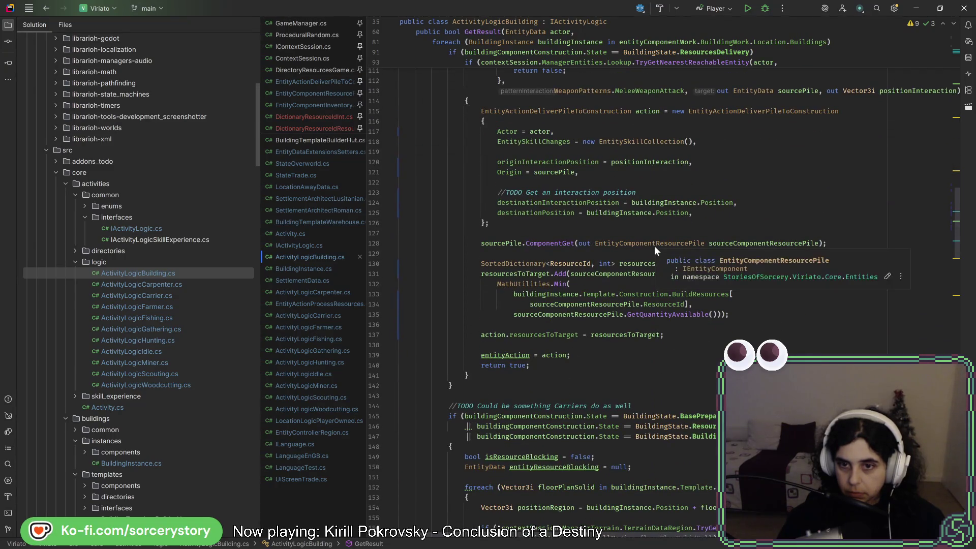
pyautogui.click(654, 245)
pyautogui.scroll(-1, 654, 246)
pyautogui.scroll(-8, 649, 255)
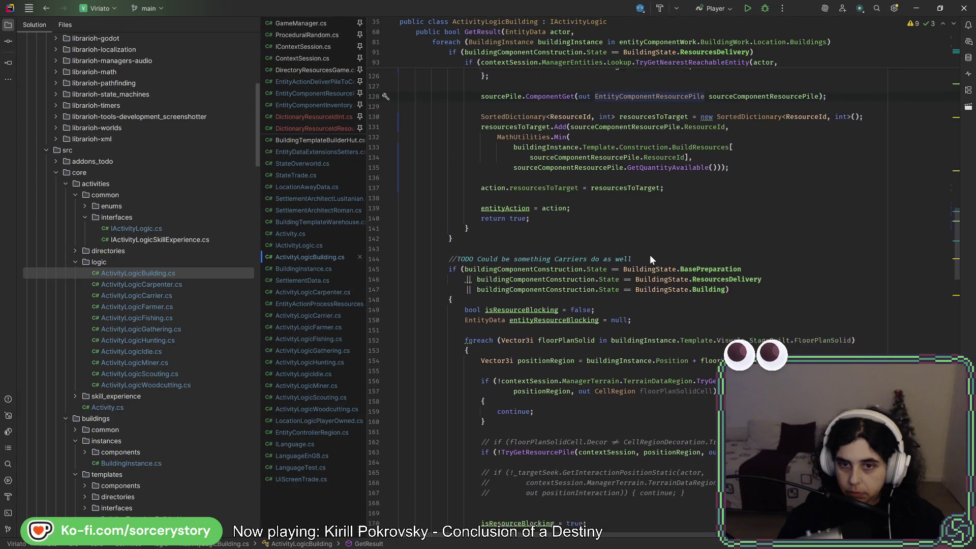
pyautogui.scroll(-15, 729, 296)
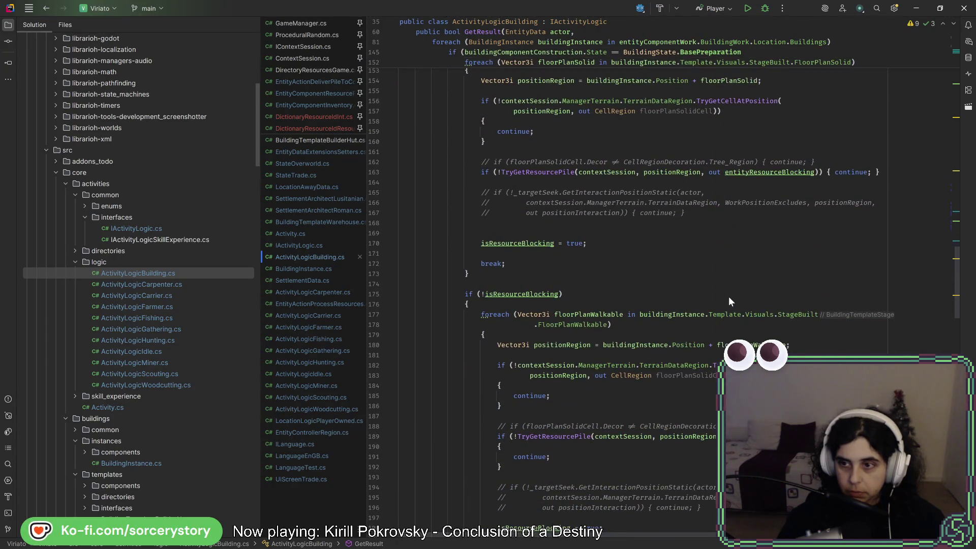
pyautogui.scroll(-16, 728, 298)
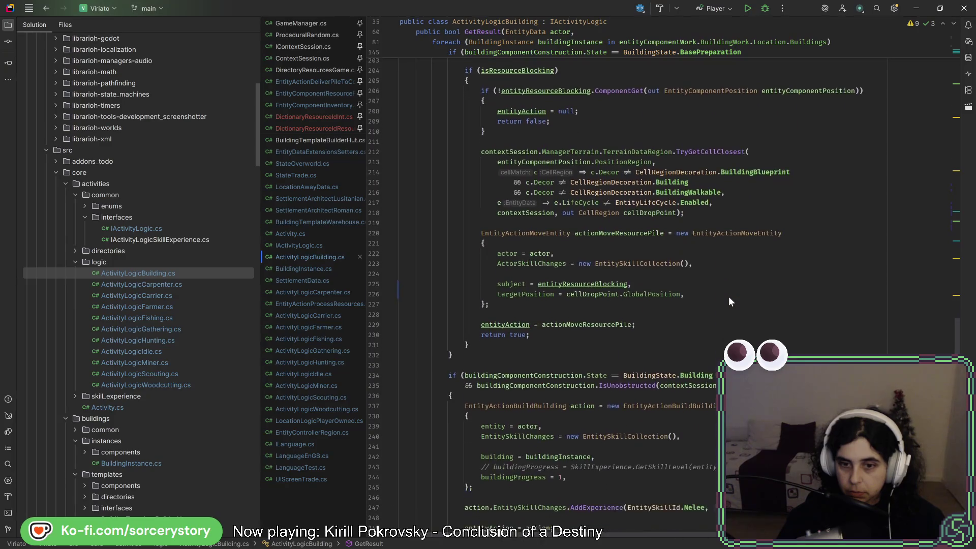
pyautogui.scroll(-5, 727, 297)
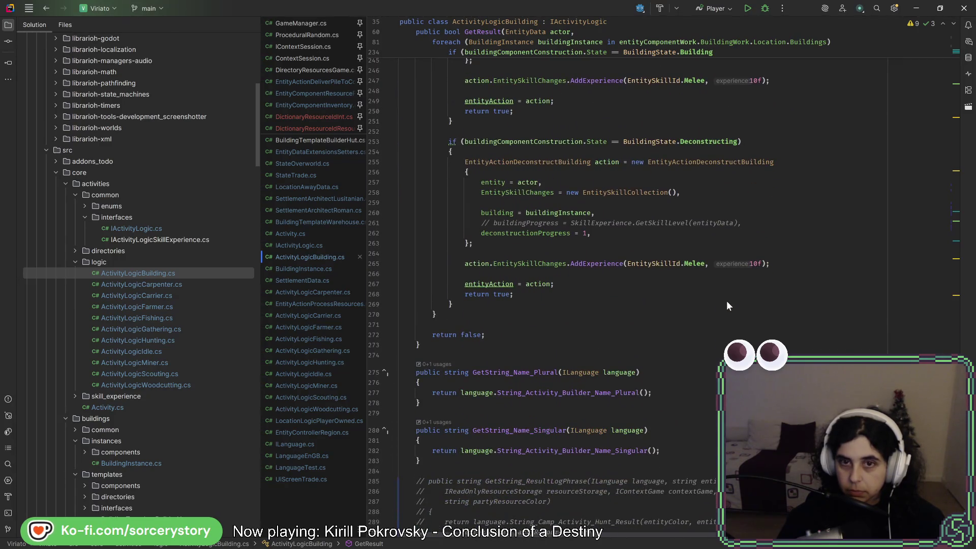
pyautogui.scroll(20, 726, 301)
pyautogui.scroll(8, 727, 303)
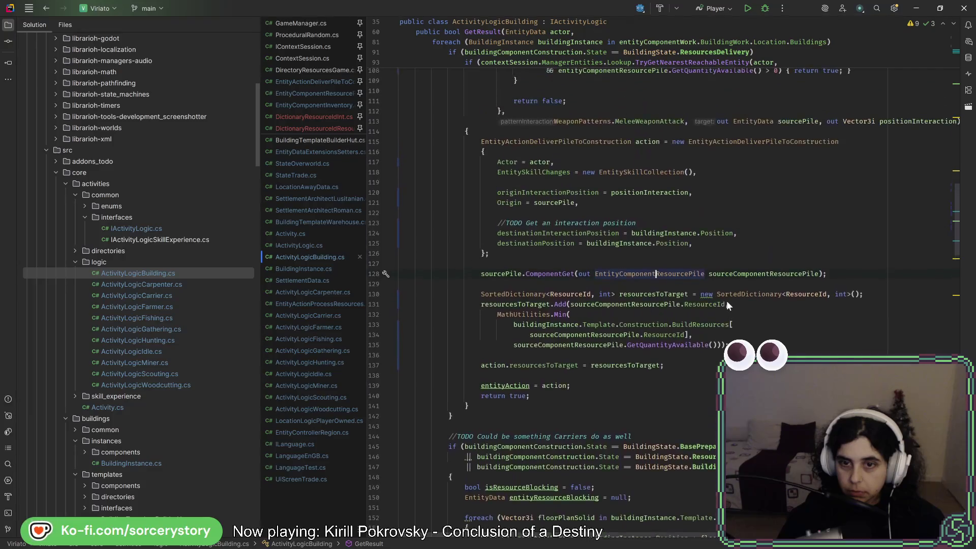
pyautogui.click(558, 234)
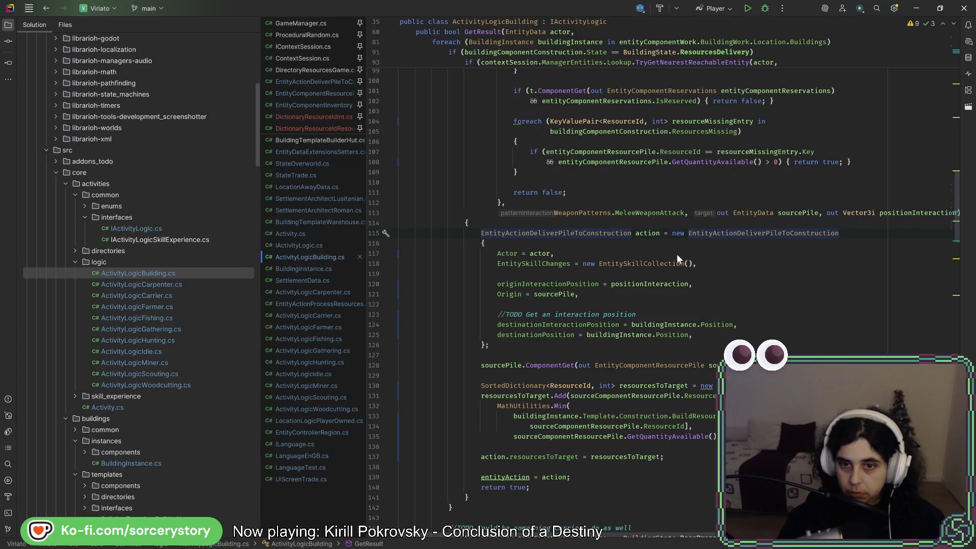
pyautogui.click(690, 234)
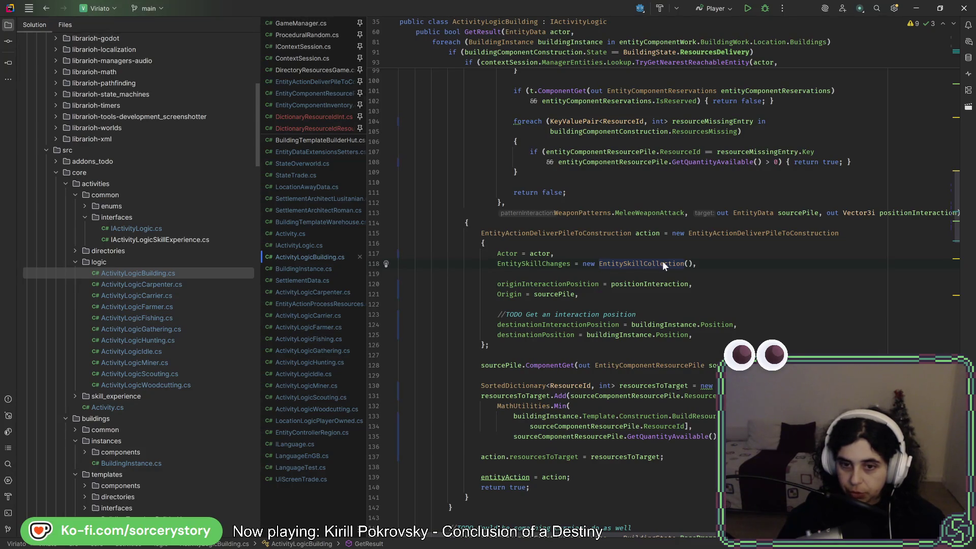
# Step: Inspect the EntitySkillCollection definition, go back, and jump to the EntitySkillChanges declaration
pyautogui.keyDown('ctrl'); pyautogui.click(662, 262); pyautogui.keyUp('ctrl')
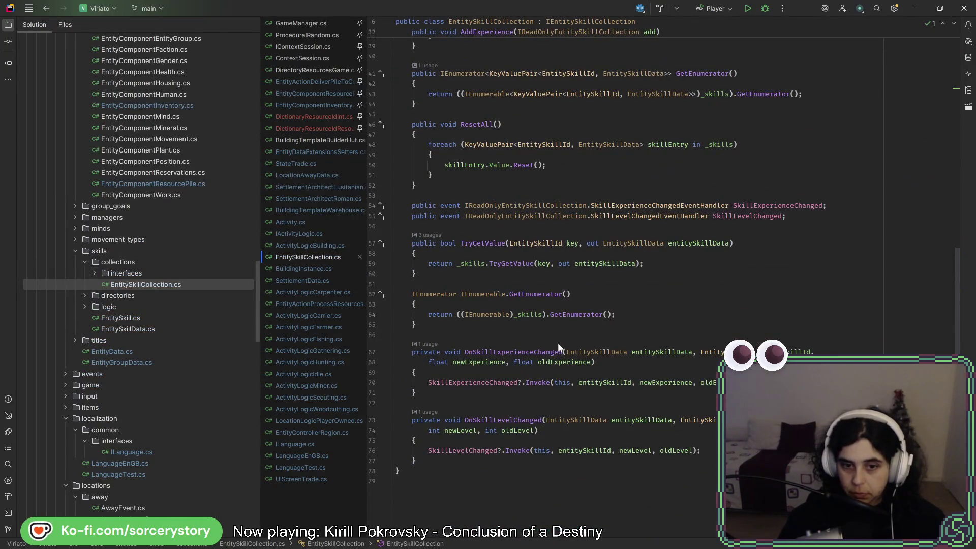
pyautogui.scroll(3, 556, 343)
pyautogui.scroll(5, 557, 343)
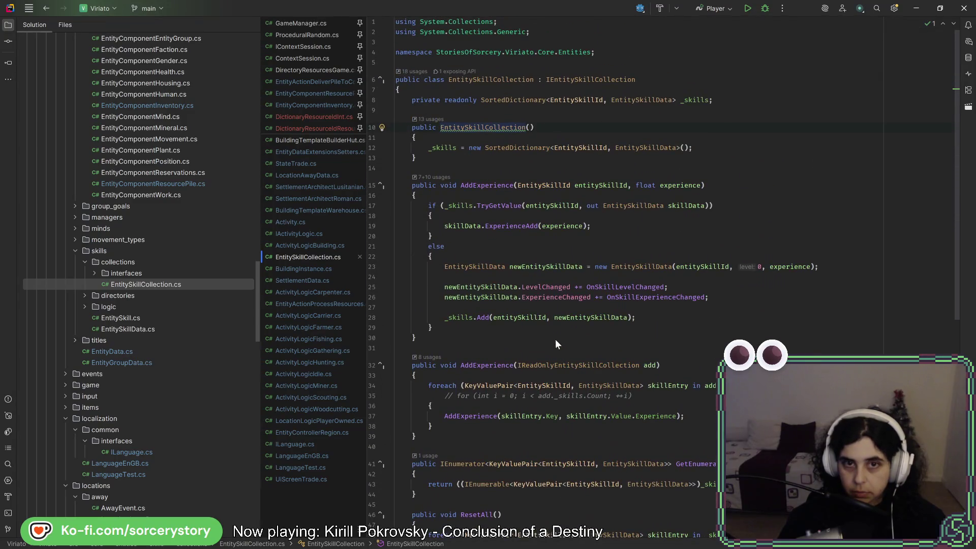
pyautogui.click(45, 8)
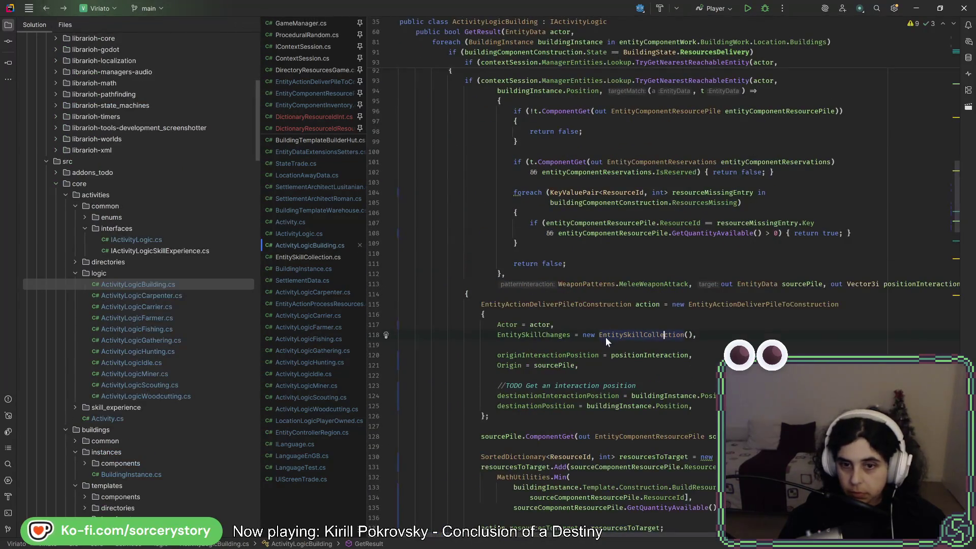
pyautogui.keyDown('ctrl'); pyautogui.click(554, 335); pyautogui.keyUp('ctrl')
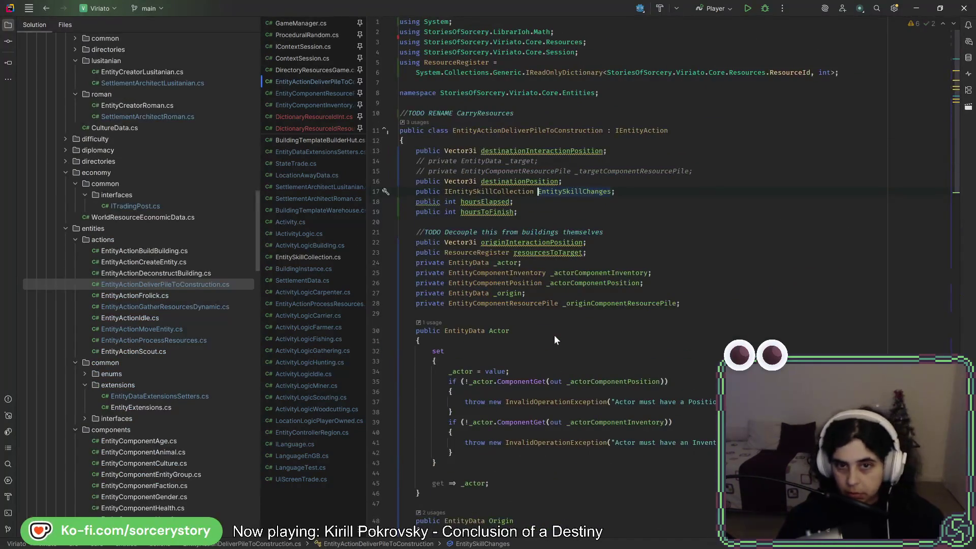
pyautogui.scroll(-14, 553, 333)
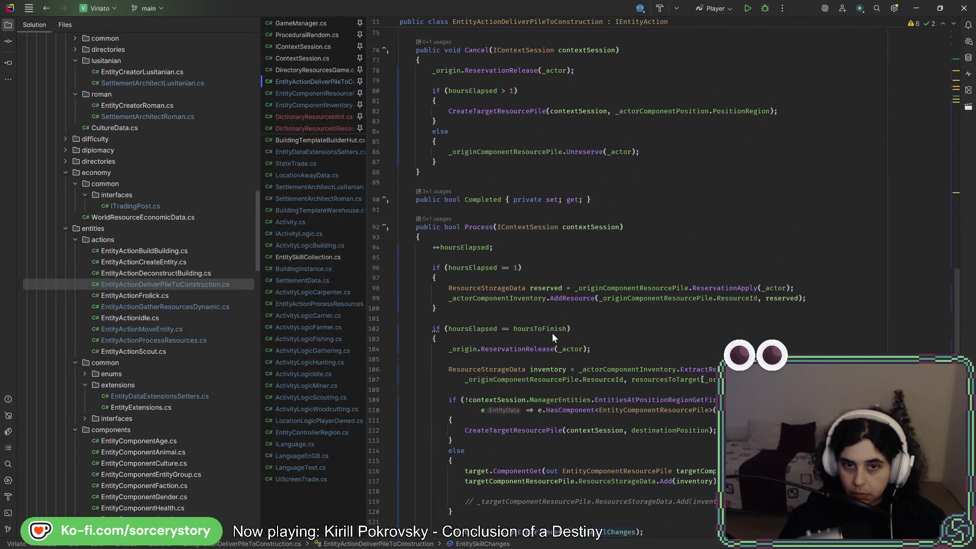
pyautogui.scroll(-5, 552, 334)
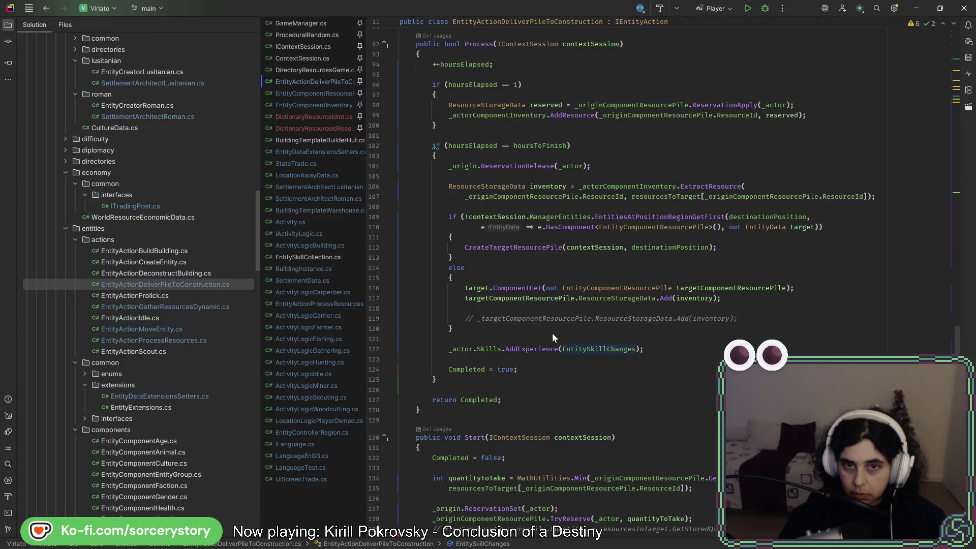
pyautogui.scroll(-5, 552, 333)
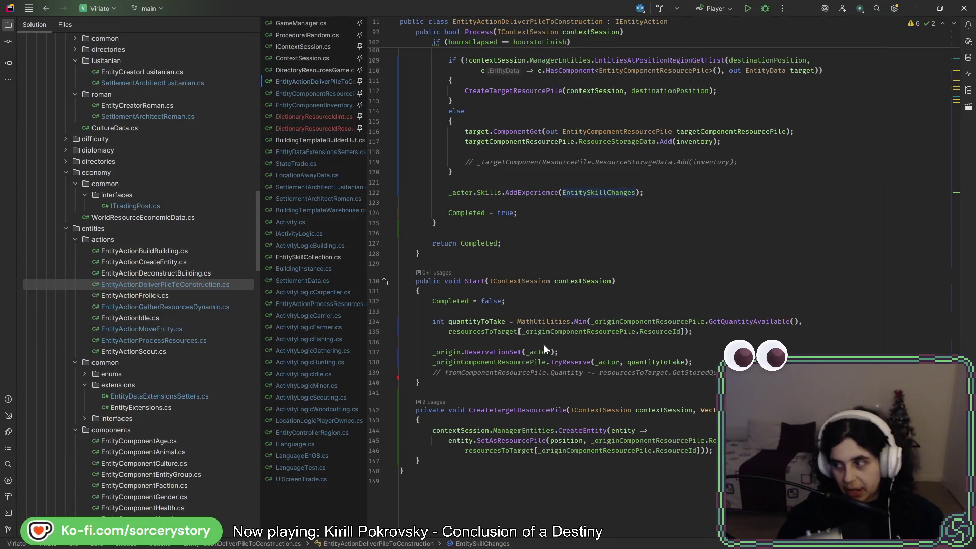
pyautogui.moveTo(542, 352)
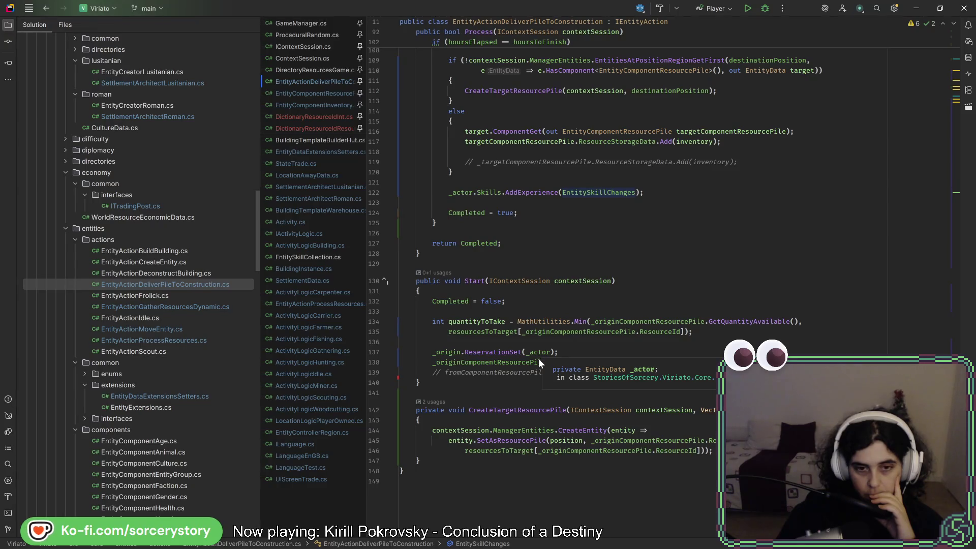
pyautogui.scroll(13, 538, 358)
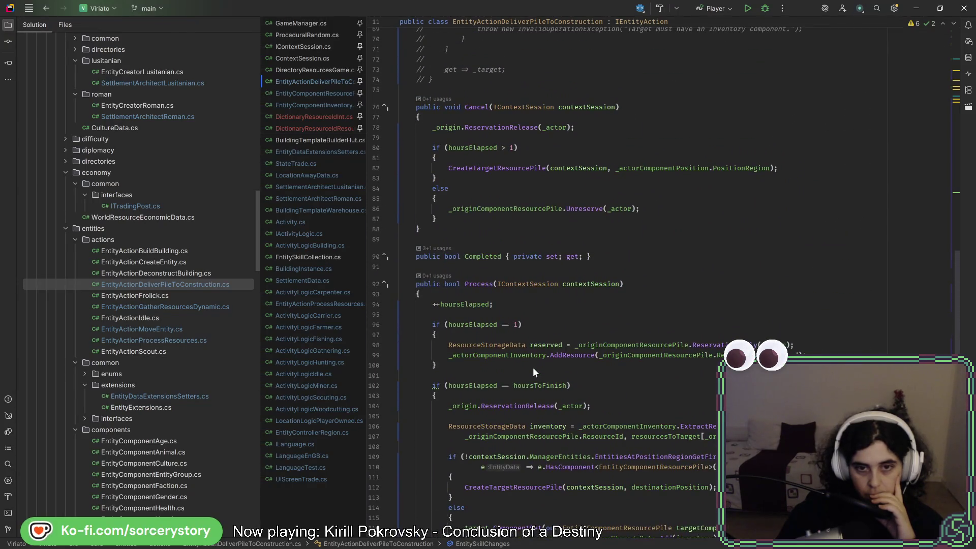
pyautogui.scroll(17, 533, 367)
pyautogui.scroll(5, 531, 370)
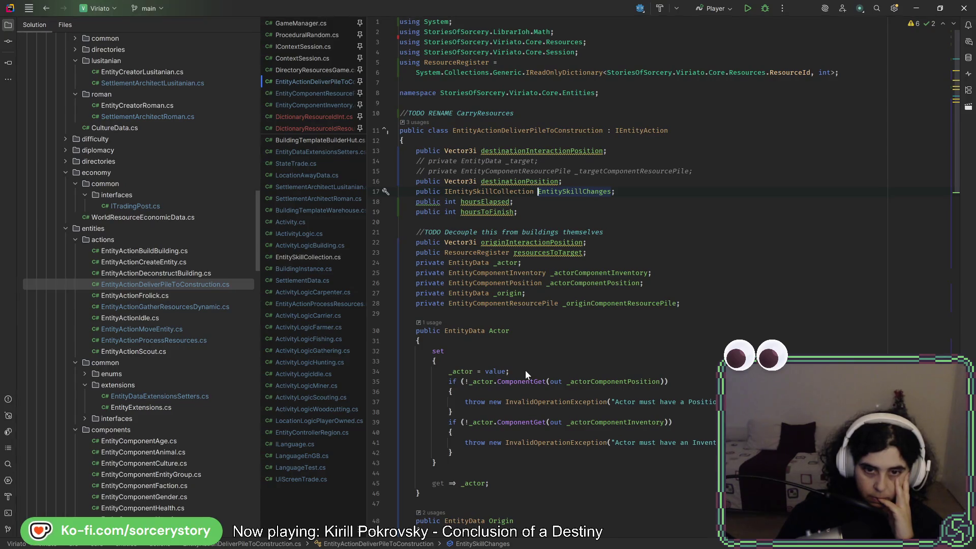
pyautogui.click(686, 302)
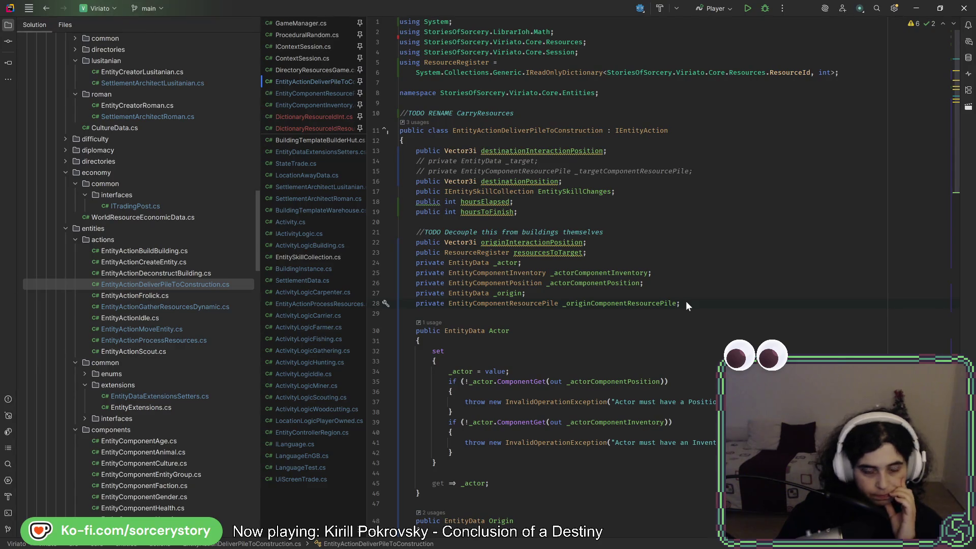
# Step: Below hoursToFinish, start a public declaration preceded by a '//TODO Temporary Measure, destroy later' comment
pyautogui.click(540, 212)
pyautogui.press('Return')
pyautogui.write('public1')
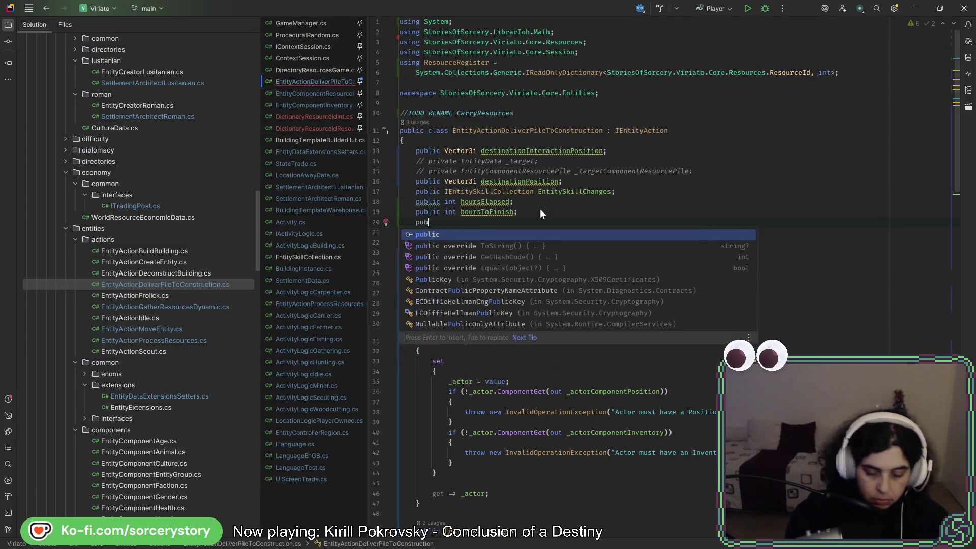
pyautogui.press('BackSpace')
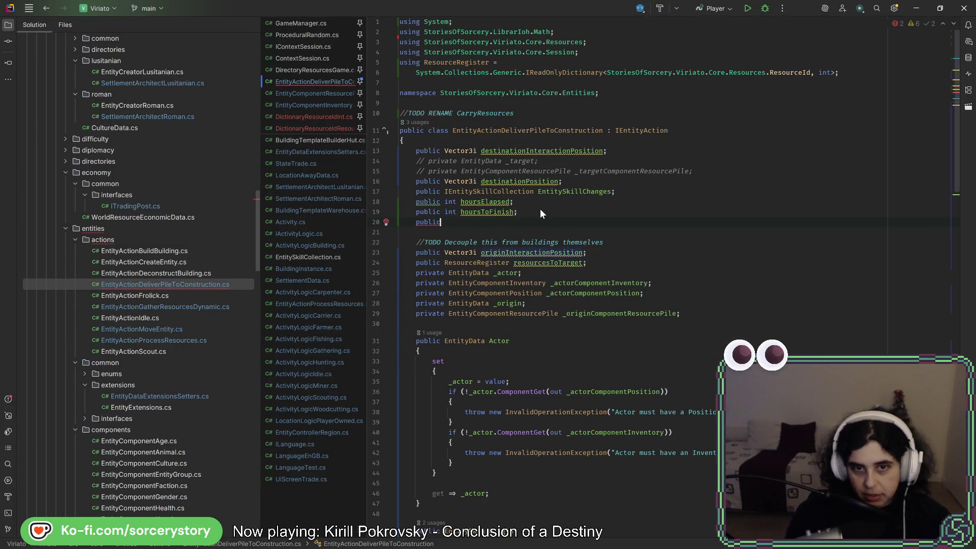
pyautogui.press('Home')
pyautogui.press('Return')
pyautogui.press('Return')
pyautogui.press('Up')
pyautogui.write('//TO')
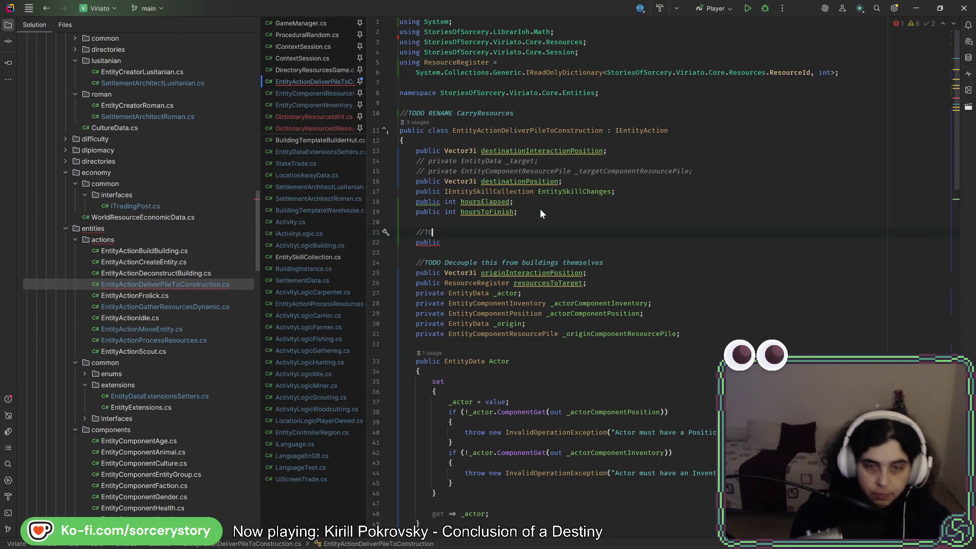
pyautogui.write('DO Temporary Measure, de')
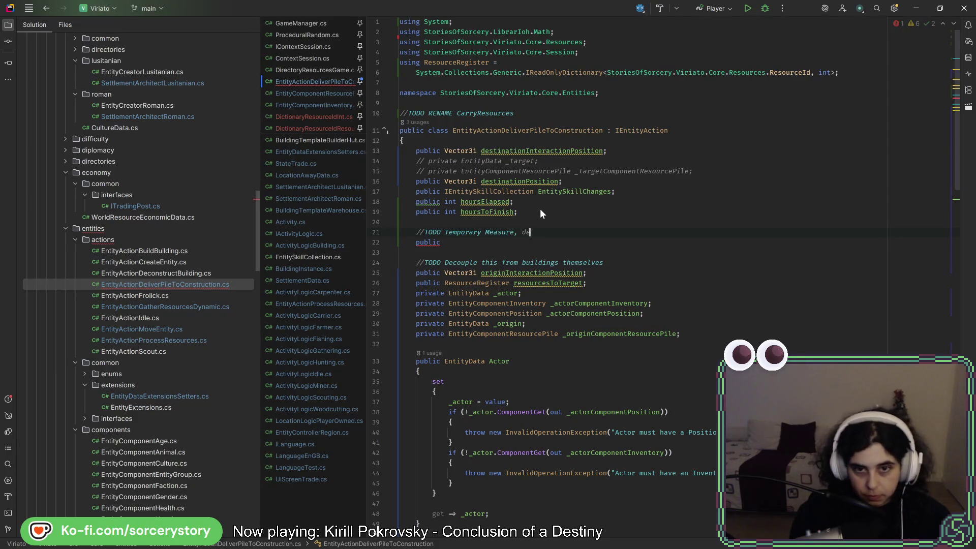
pyautogui.write('stroy later')
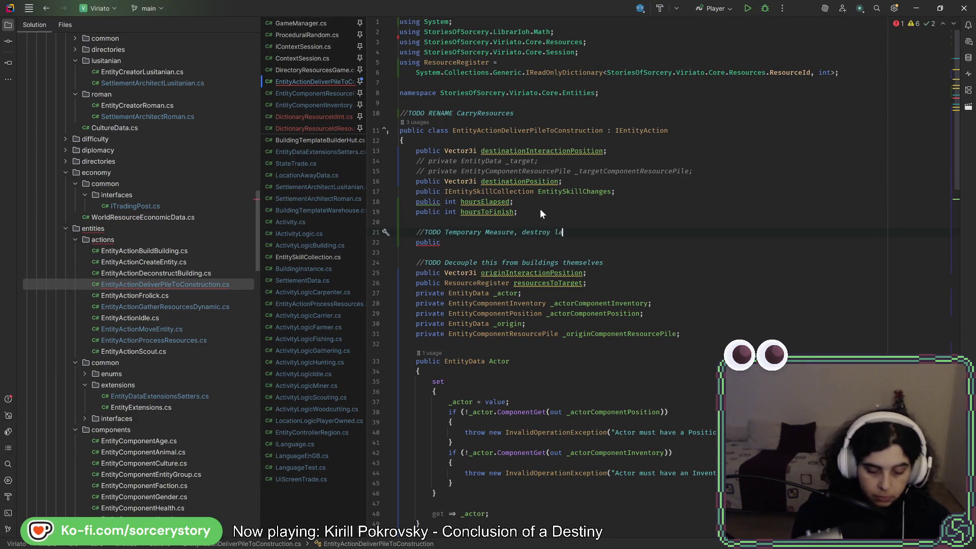
# Step: Complete the field as 'public BuildingInstance buildingInstance;' using code completion
pyautogui.press('Down')
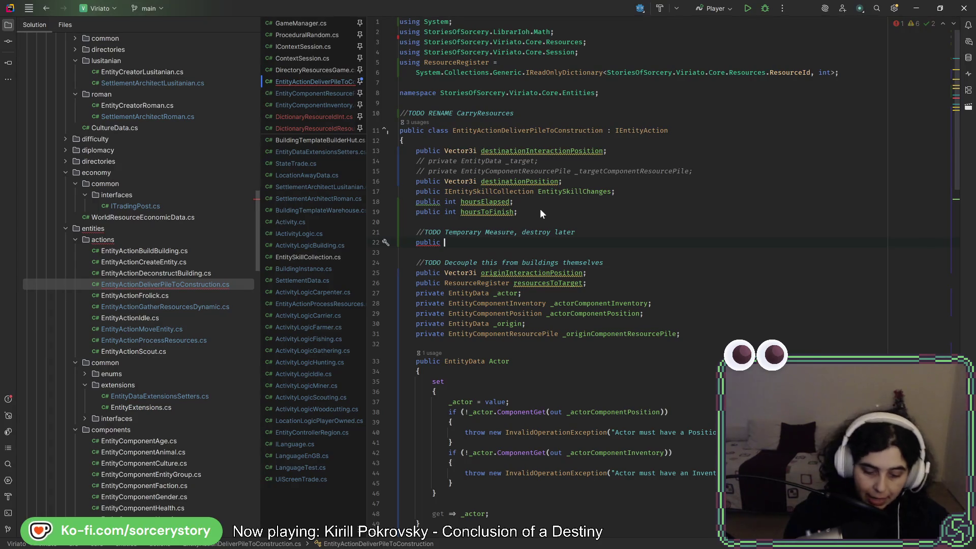
pyautogui.write('BuildingI')
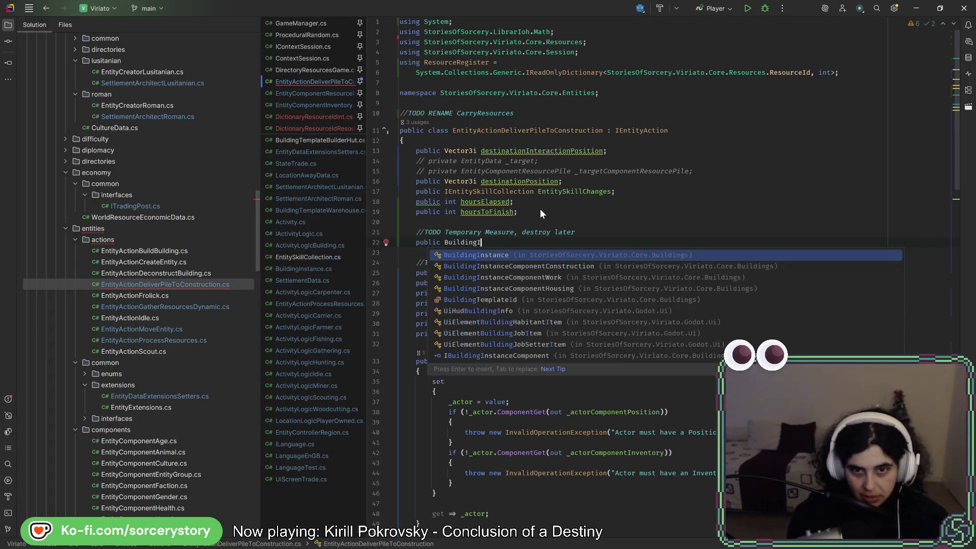
pyautogui.press('Return')
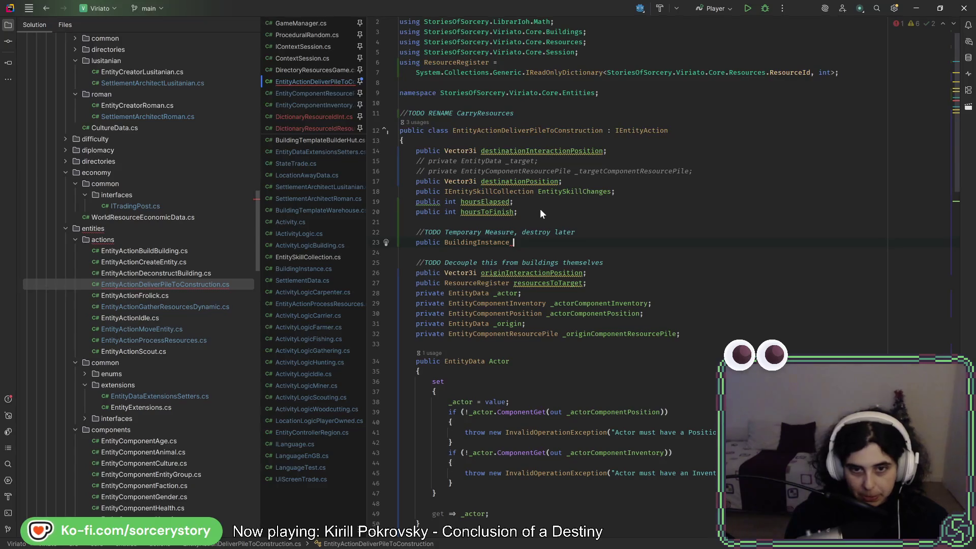
pyautogui.write('_')
pyautogui.press('BackSpace')
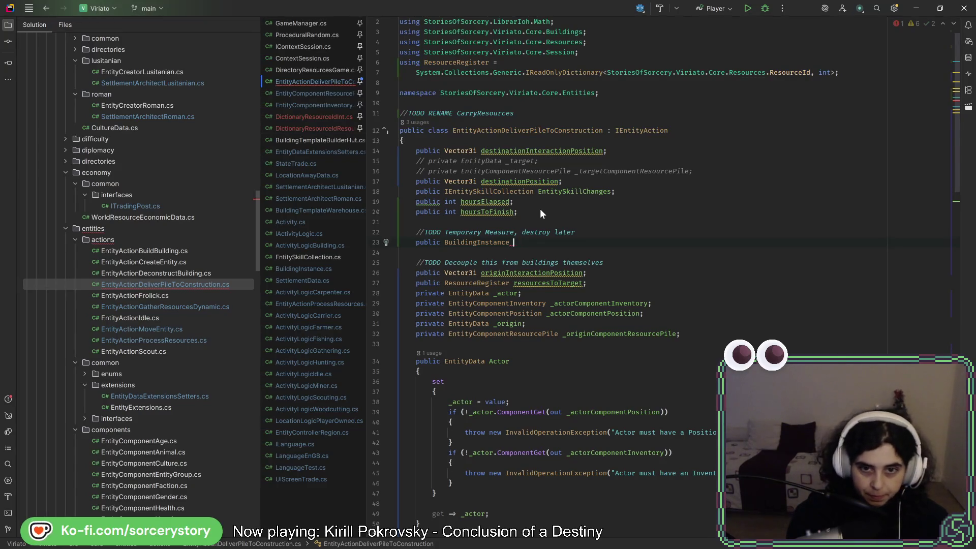
pyautogui.write('bui')
pyautogui.press('Return')
pyautogui.write(';')
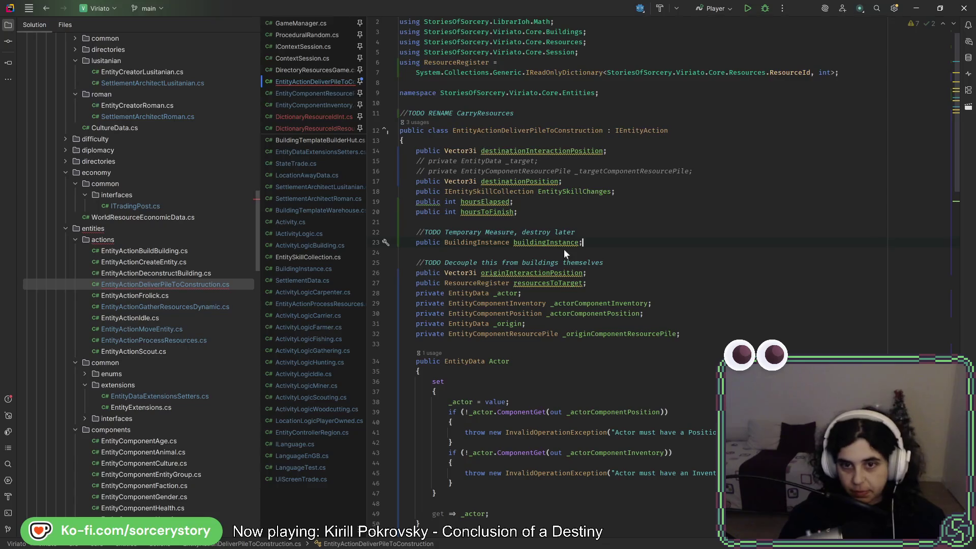
pyautogui.scroll(-15, 572, 388)
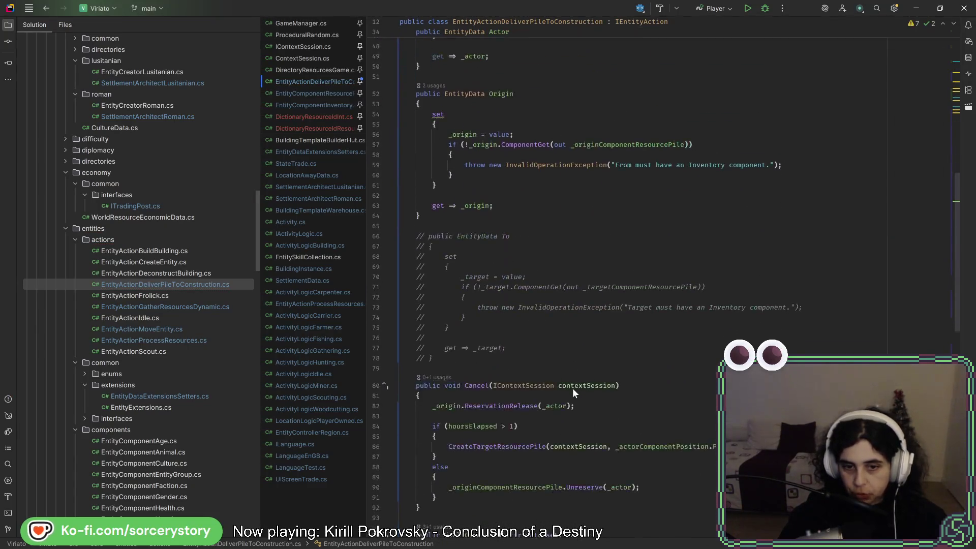
pyautogui.scroll(-5, 572, 388)
pyautogui.scroll(-6, 572, 388)
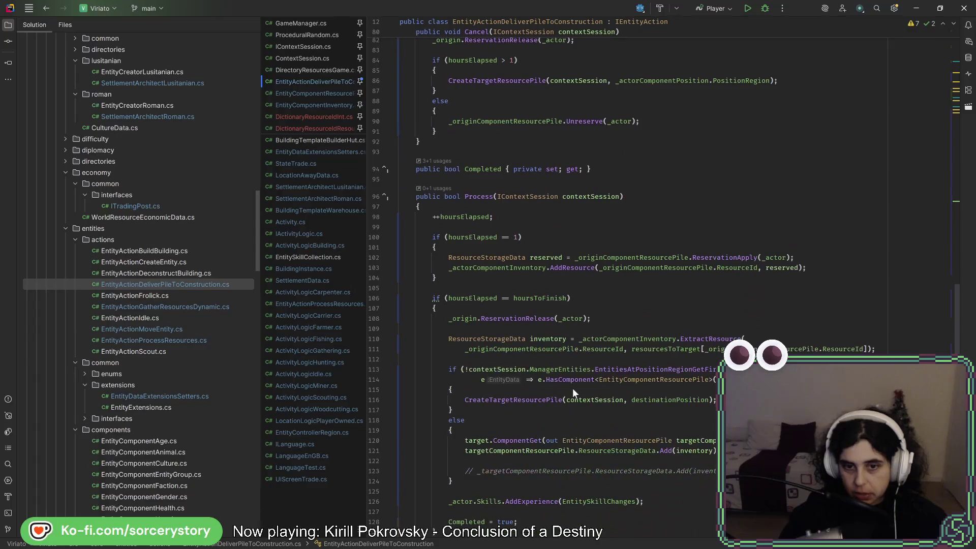
pyautogui.scroll(-4, 572, 388)
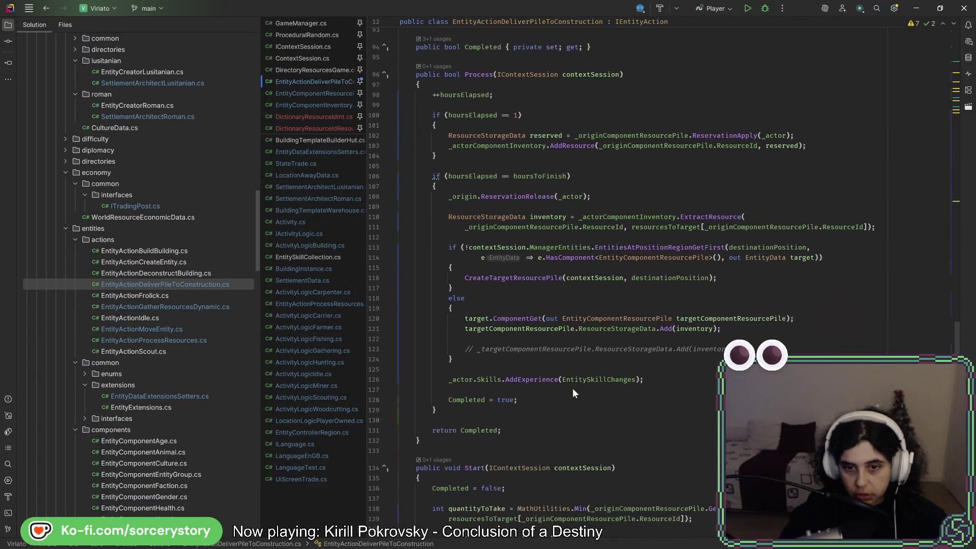
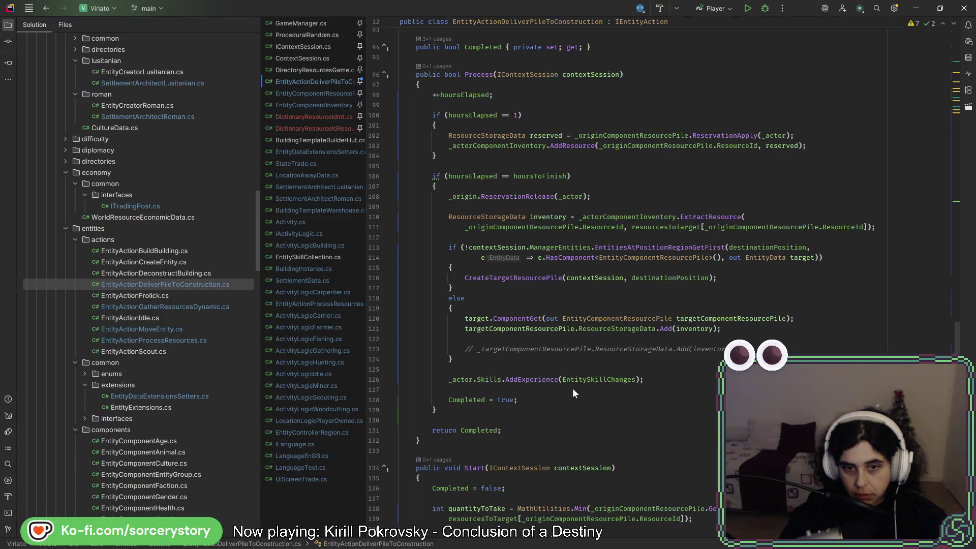
# Step: After the else block, add buildingInstance.ComponentGet(out BuildingInstanceComponentConstruction construction)
pyautogui.click(529, 357)
pyautogui.press('Return')
pyautogui.press('Return')
pyautogui.write('buildingInstance.del')
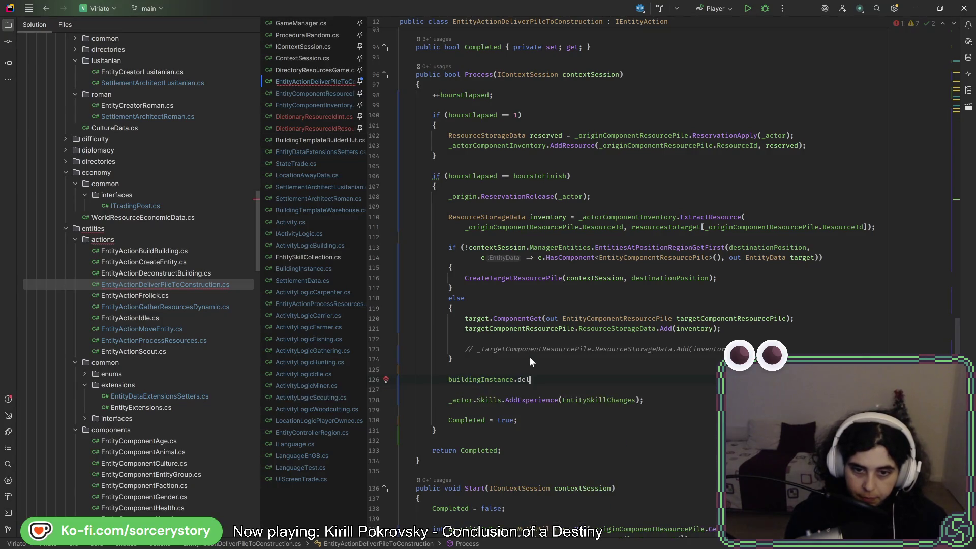
pyautogui.press('BackSpace')
pyautogui.press('BackSpace')
pyautogui.press('BackSpace')
pyautogui.write('co')
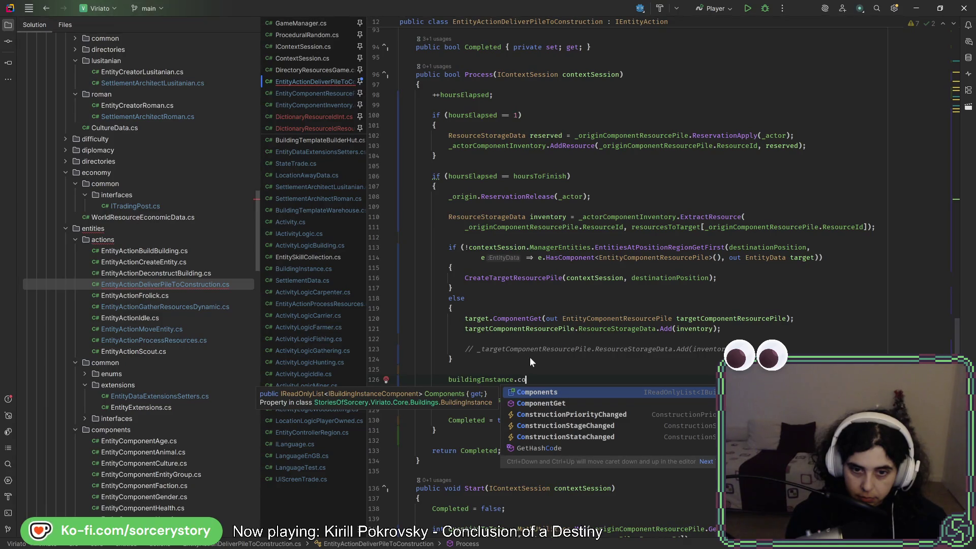
pyautogui.press('Down')
pyautogui.press('Return')
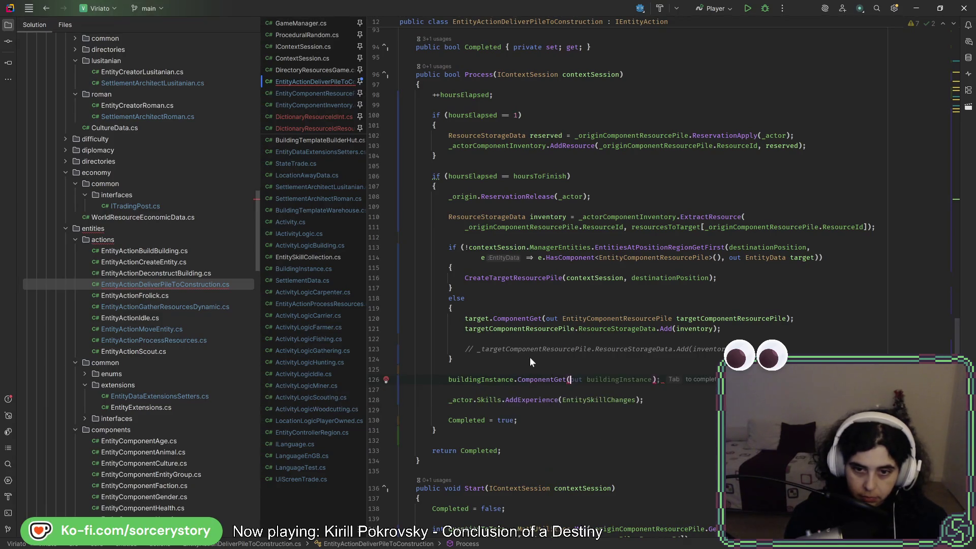
pyautogui.write('out cons')
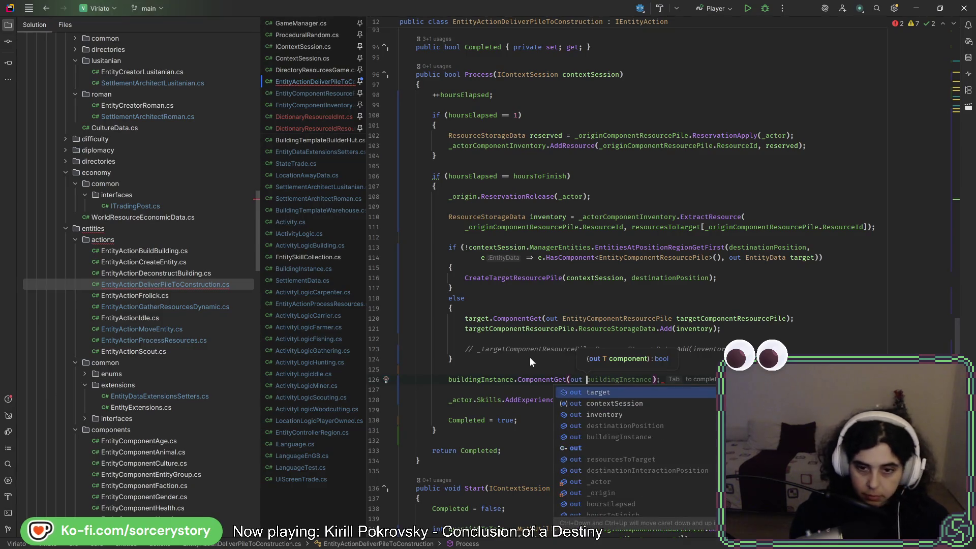
pyautogui.write('tr')
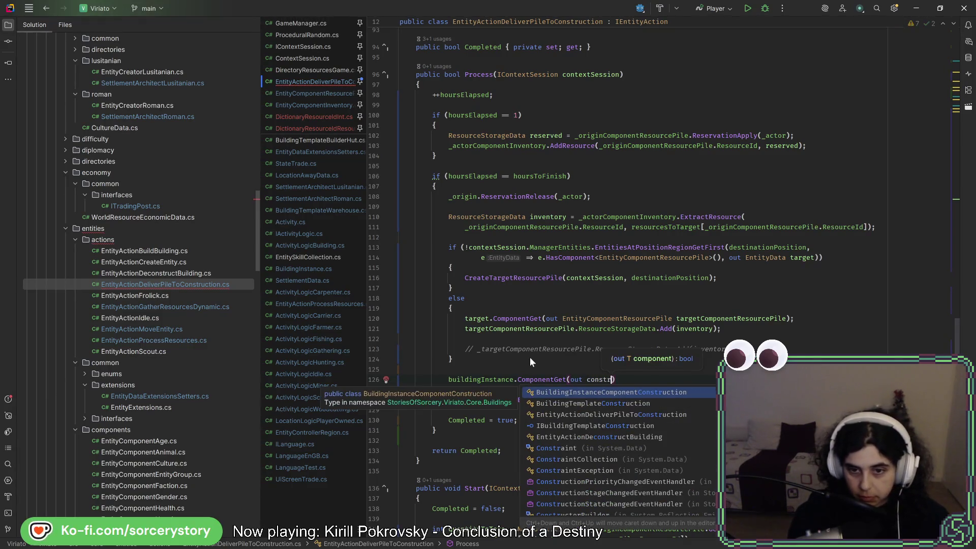
pyautogui.press('Return')
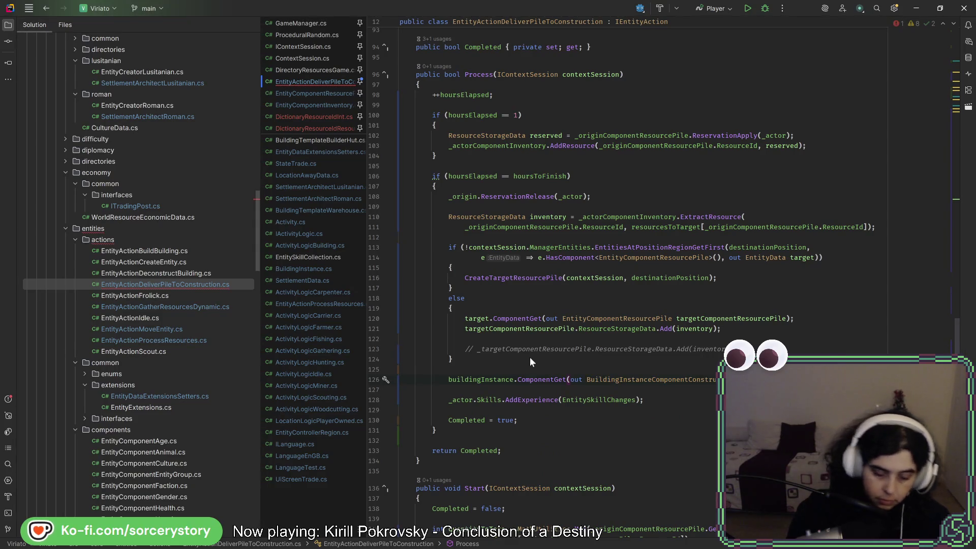
# Step: Add a construction.DeliverResources() call and go to that method's declaration
pyautogui.press('Return')
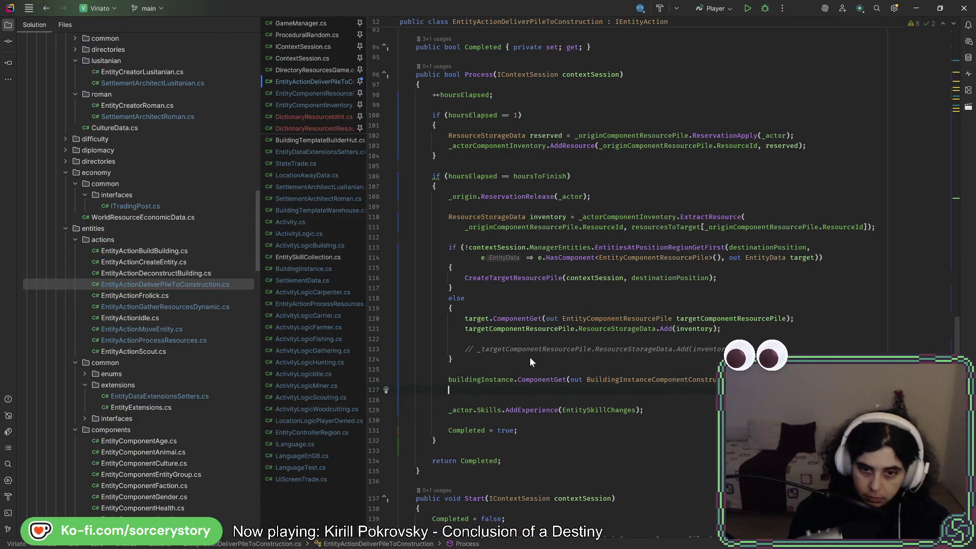
pyautogui.write('c.')
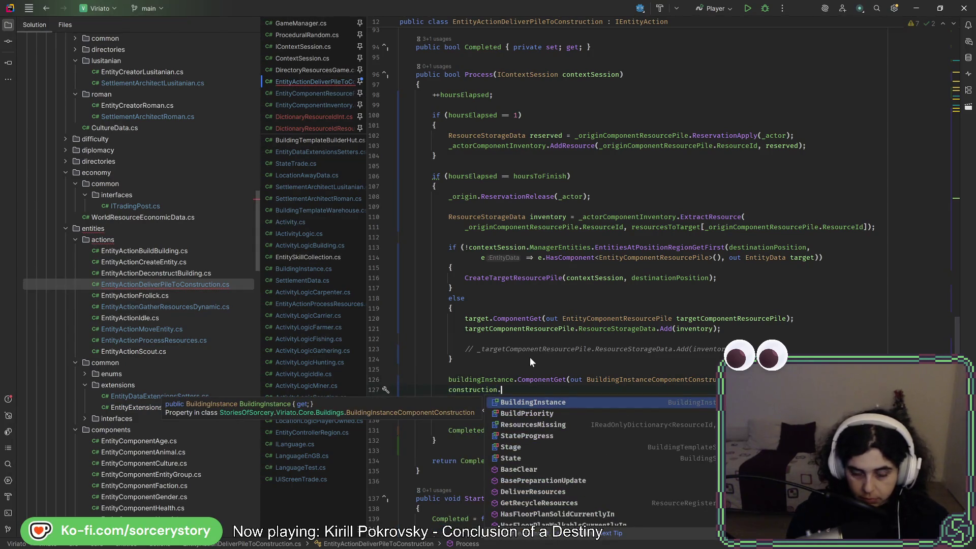
pyautogui.write('del')
pyautogui.press('Return')
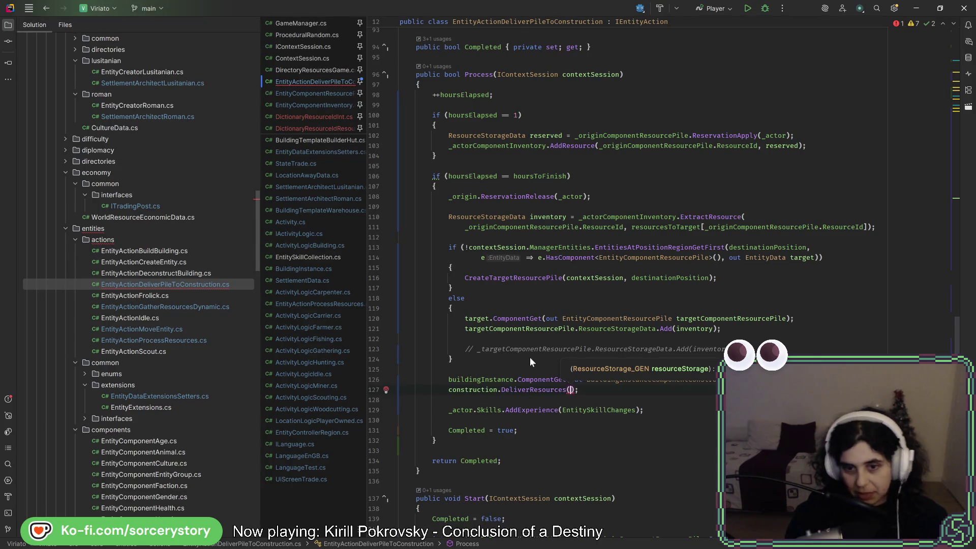
pyautogui.click(536, 391)
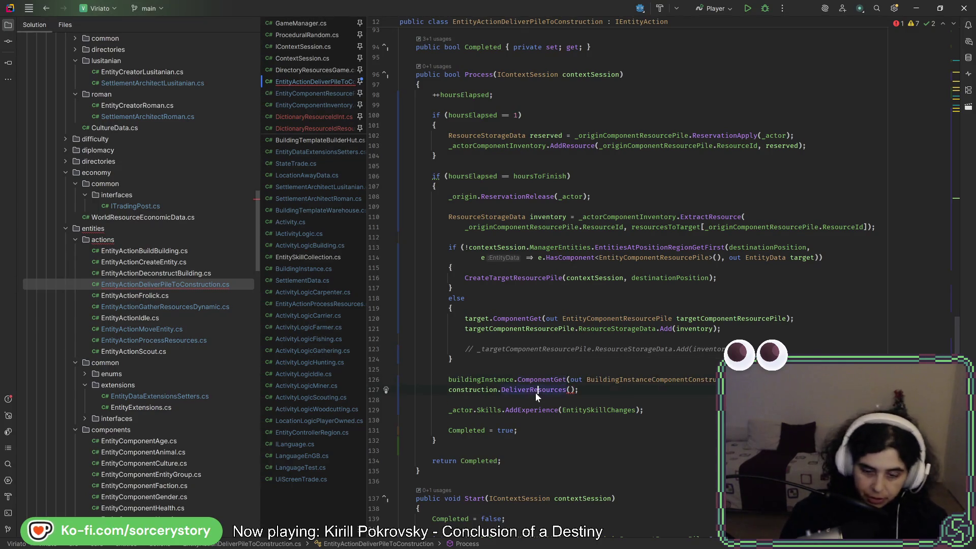
pyautogui.keyDown('ctrl'); pyautogui.click(535, 392); pyautogui.keyUp('ctrl')
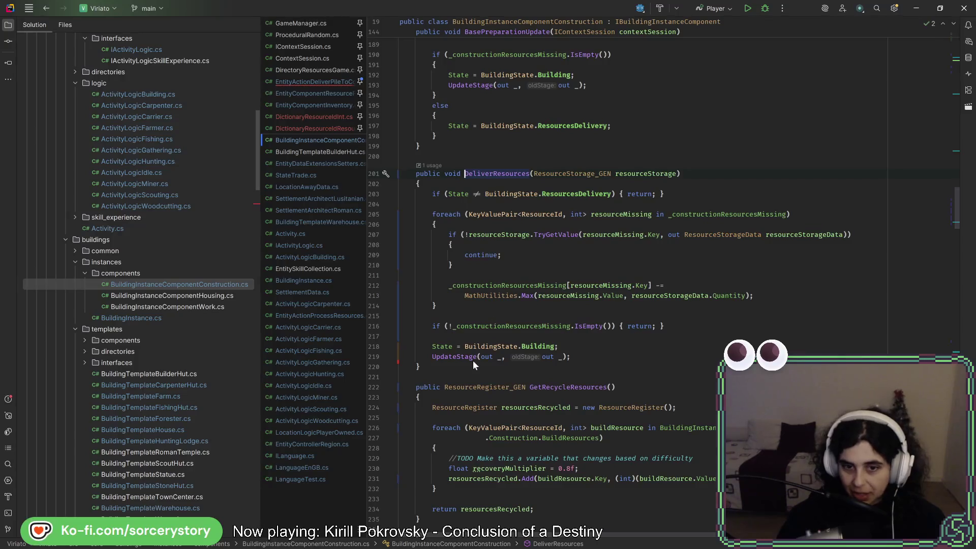
# Step: Duplicate the DeliverResources method directly below itself
pyautogui.click(469, 362)
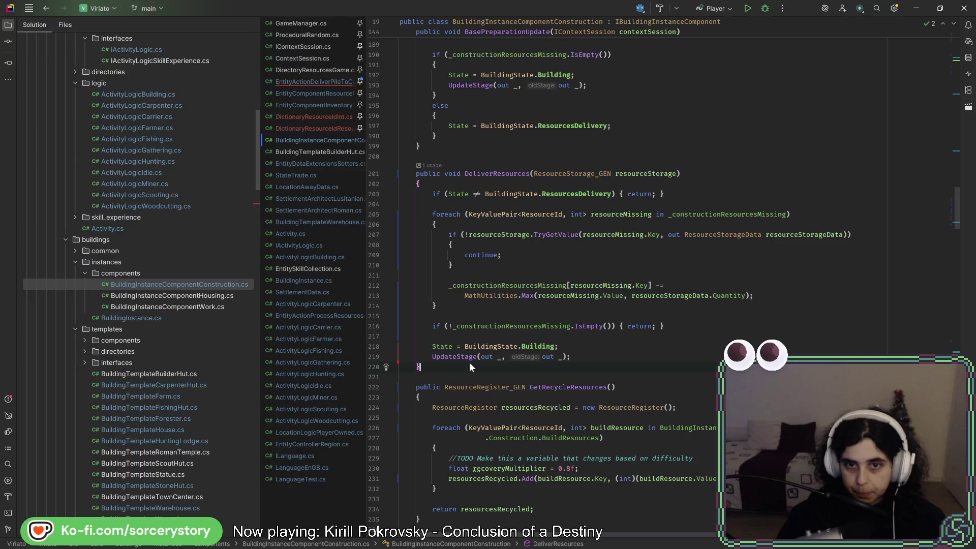
pyautogui.moveTo(468, 362); pyautogui.dragTo(479, 142)
pyautogui.hotkey('ctrl', 'c')
pyautogui.press('Right')
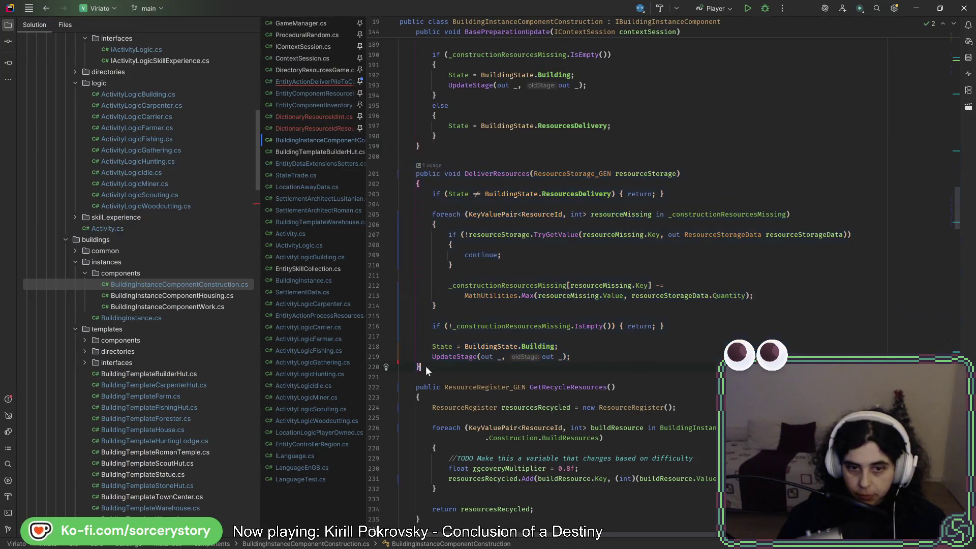
pyautogui.press('Return')
pyautogui.hotkey('ctrl', 'v')
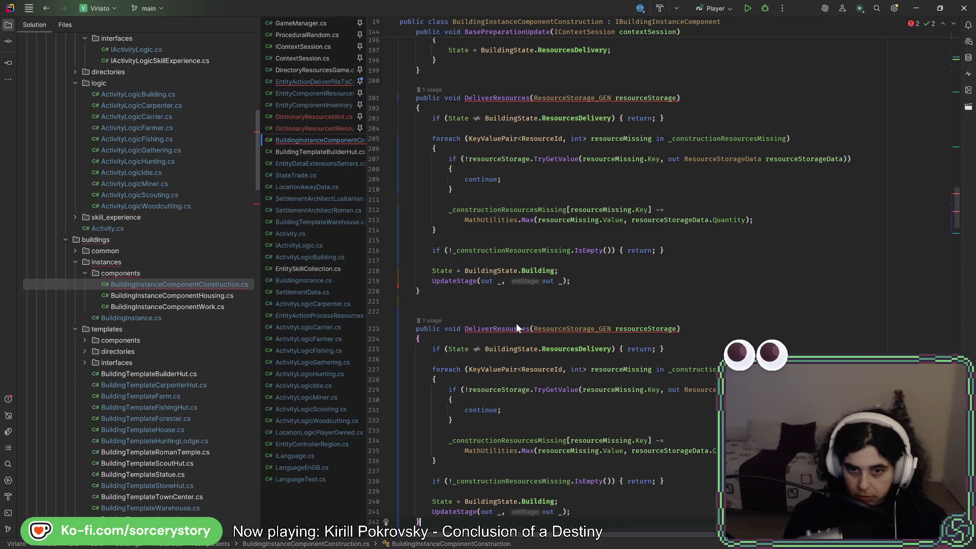
# Step: Rename the copy to DeliverResourcesCHEAT and remove its parameter
pyautogui.click(529, 329)
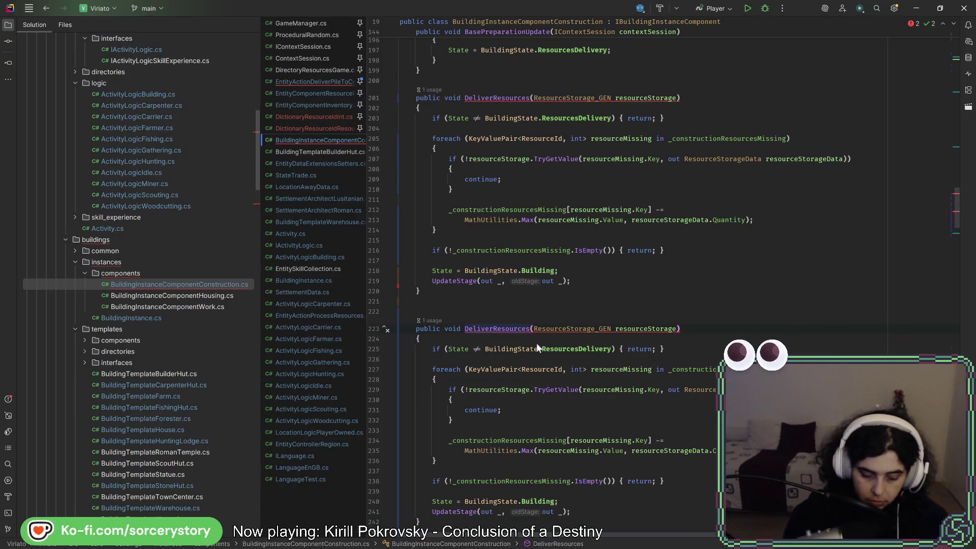
pyautogui.write('Cheat')
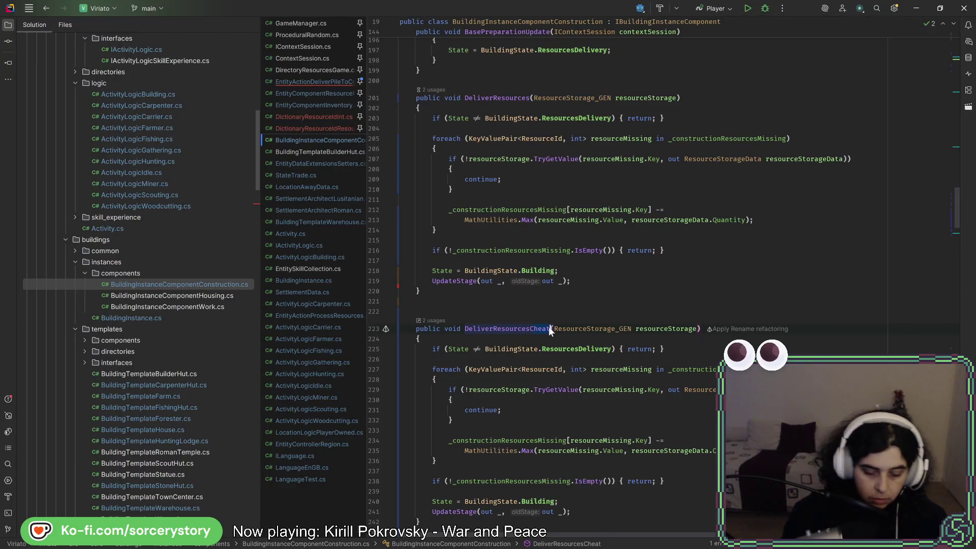
pyautogui.press('BackSpace')
pyautogui.press('BackSpace')
pyautogui.press('BackSpace')
pyautogui.write('HEAT')
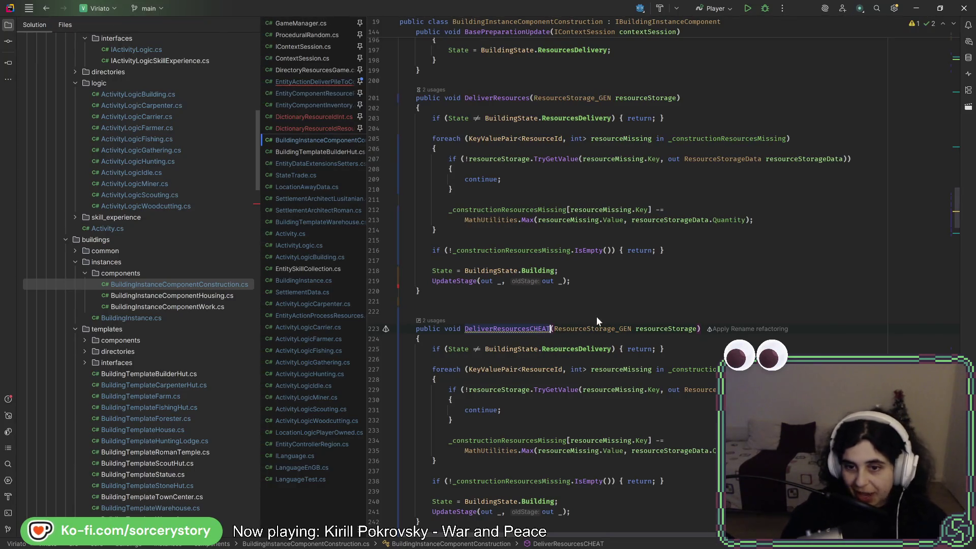
pyautogui.press('Right')
pyautogui.hotkey('ctrl', 'Delete')
pyautogui.hotkey('ctrl', 'Delete')
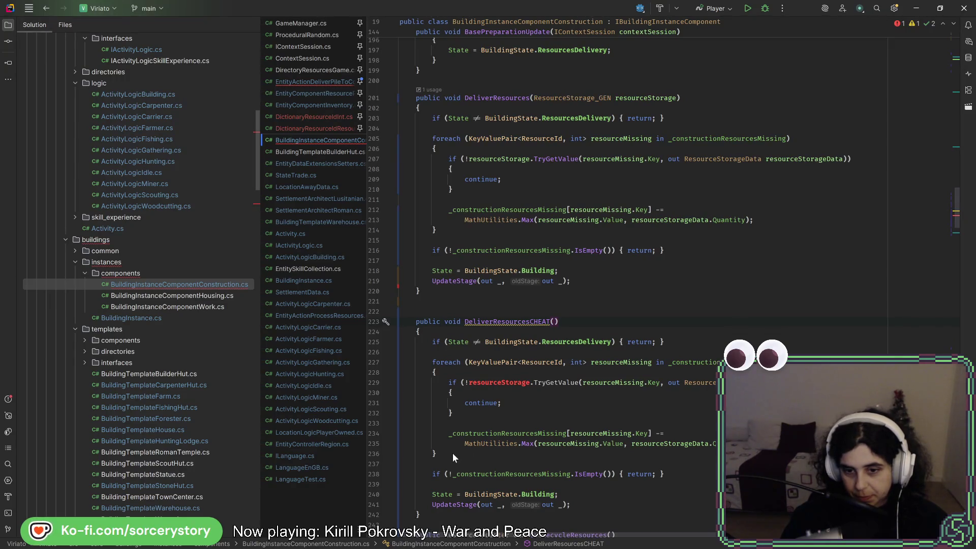
# Step: Replace the copy's foreach block with _constructionResourcesMissing.Clear()
pyautogui.doubleClick(487, 433)
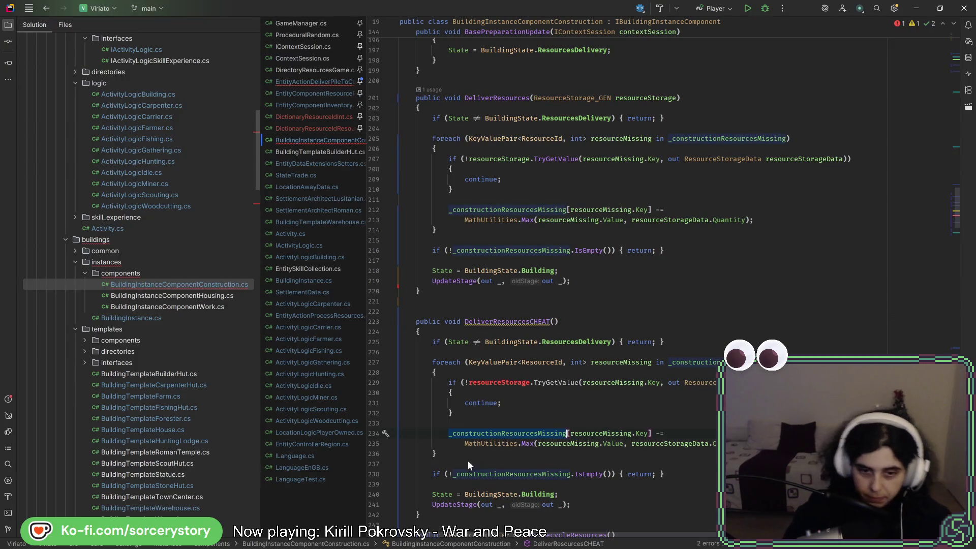
pyautogui.moveTo(459, 455); pyautogui.dragTo(432, 359)
pyautogui.hotkey('ctrl', 'v')
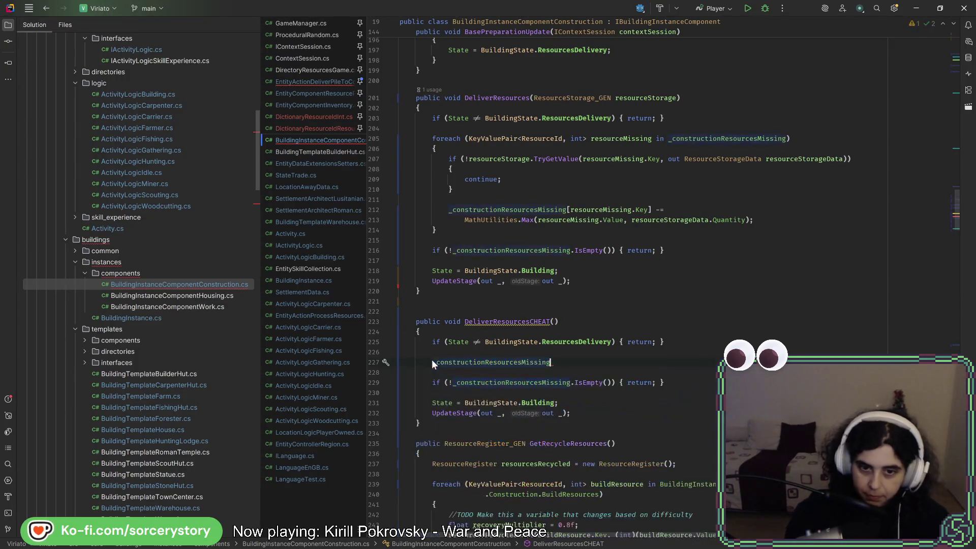
pyautogui.write('.')
pyautogui.hotkey('ctrl', 'Tab')
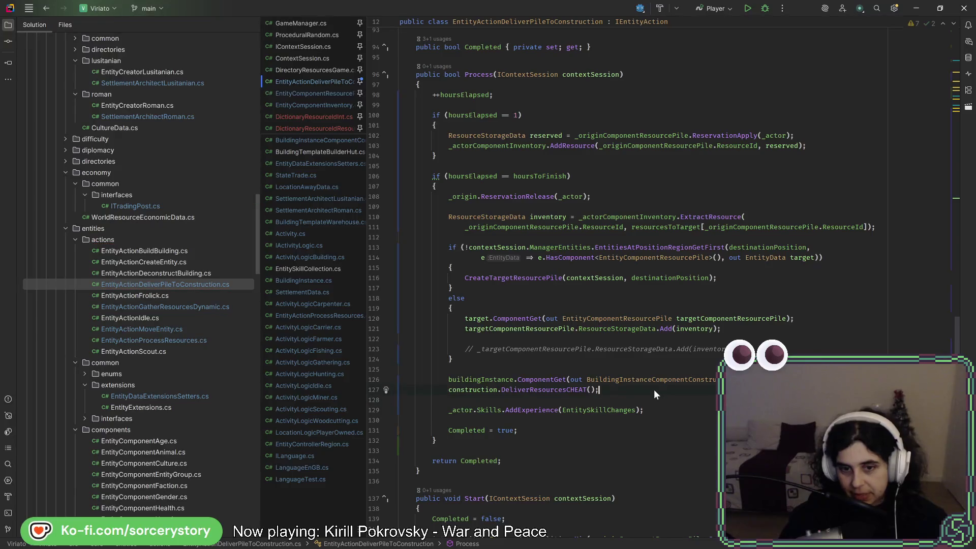
# Step: Mark DeliverResourcesCHEAT with an indented //TODO DELETE comment and reformat the file
pyautogui.keyDown('ctrl'); pyautogui.click(538, 389); pyautogui.keyUp('ctrl')
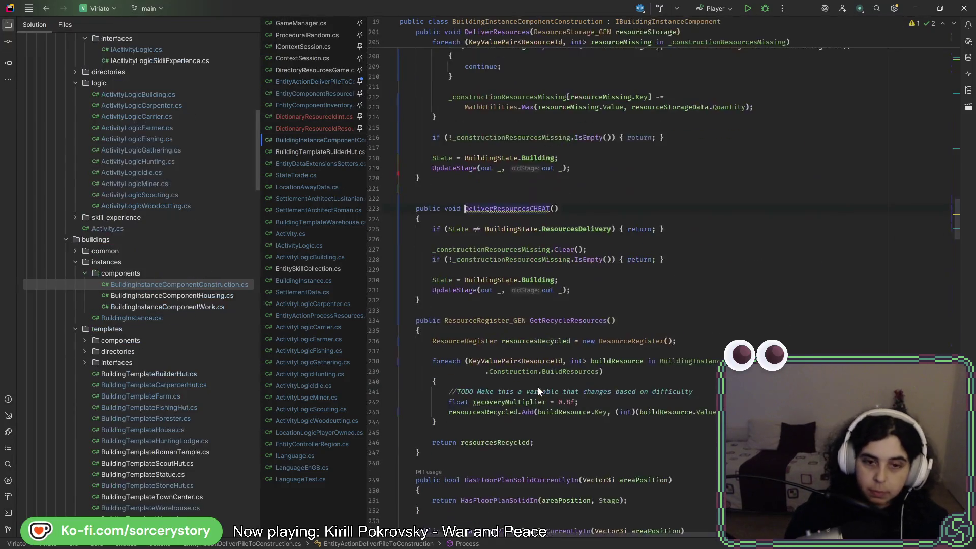
pyautogui.click(449, 191)
pyautogui.write('//TODO DE')
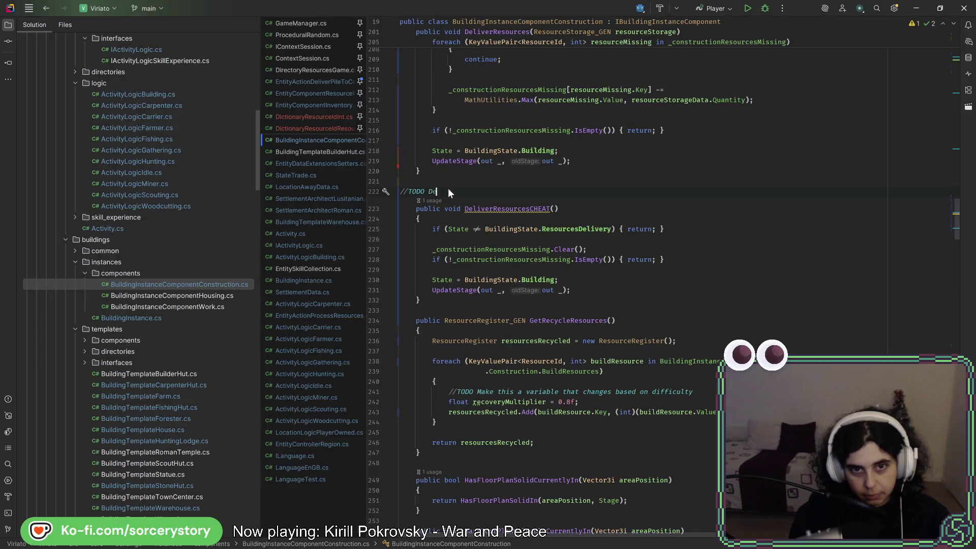
pyautogui.write('LETE')
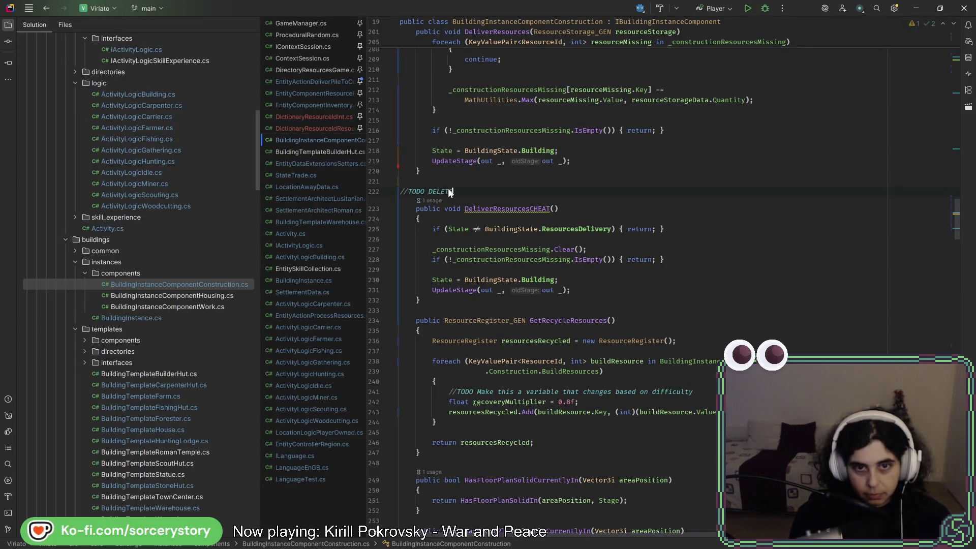
pyautogui.click(402, 191)
pyautogui.press('Tab')
pyautogui.click(501, 180)
pyautogui.hotkey('ctrl', 'alt', 'l')
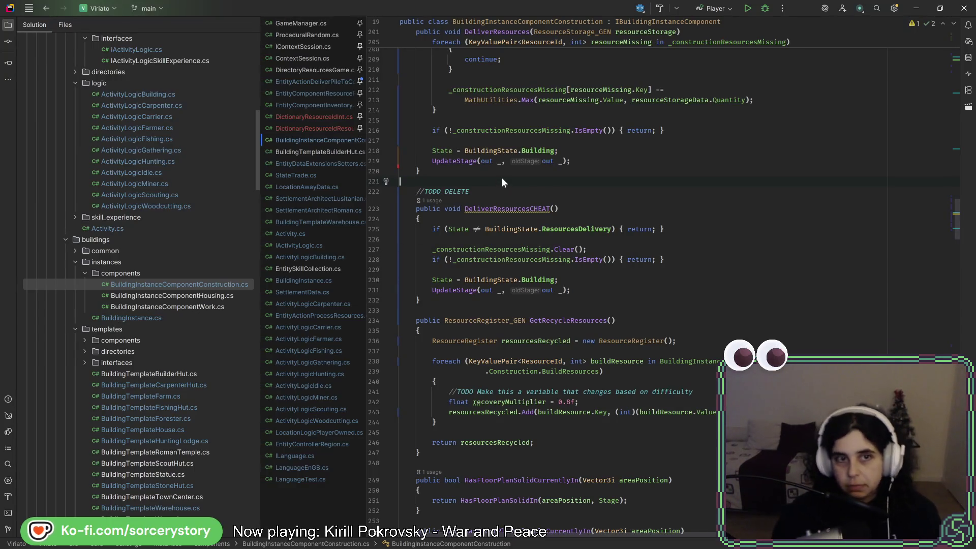
pyautogui.click(331, 83)
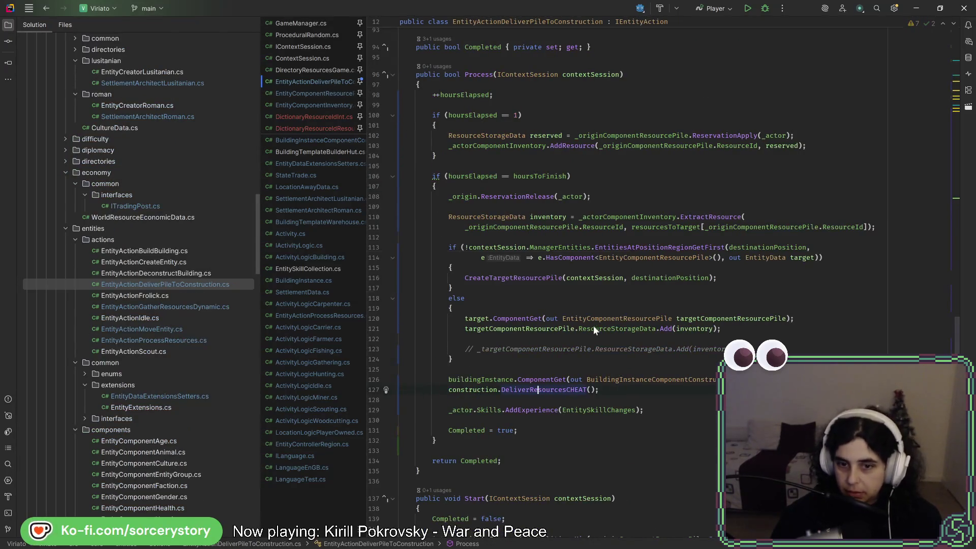
# Step: Bring up the context menu for the destinationPosition field in EntityActionDeliverPileToConstruction.cs
pyautogui.scroll(15, 569, 367)
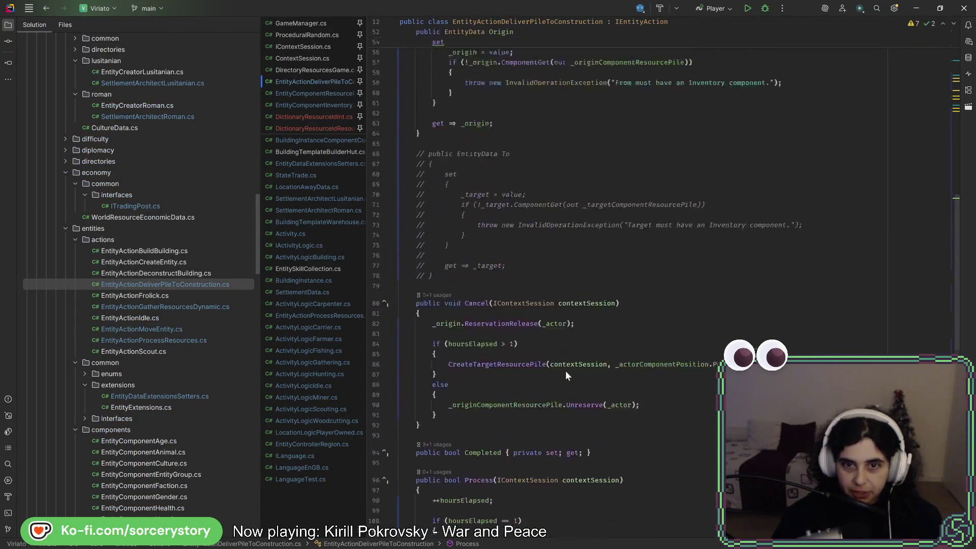
pyautogui.scroll(8, 558, 364)
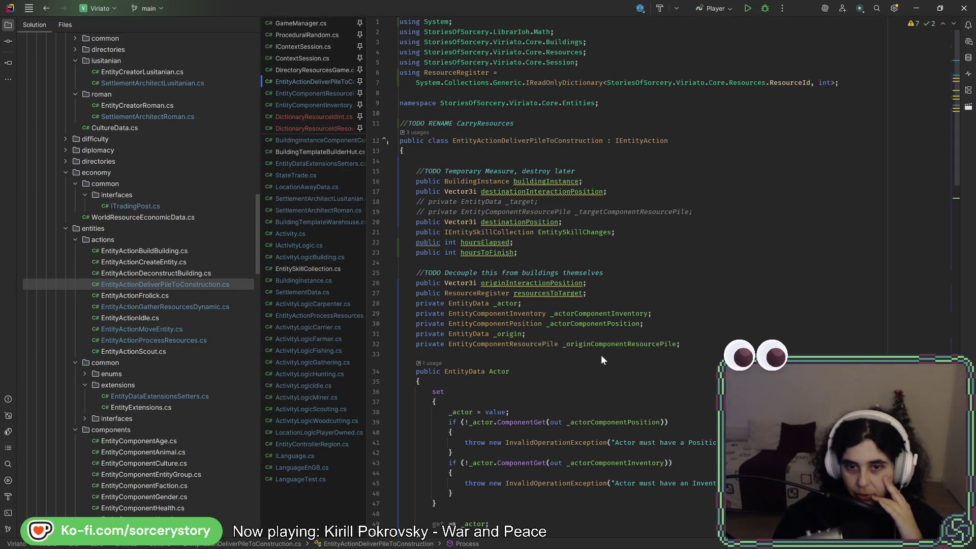
pyautogui.moveTo(583, 329)
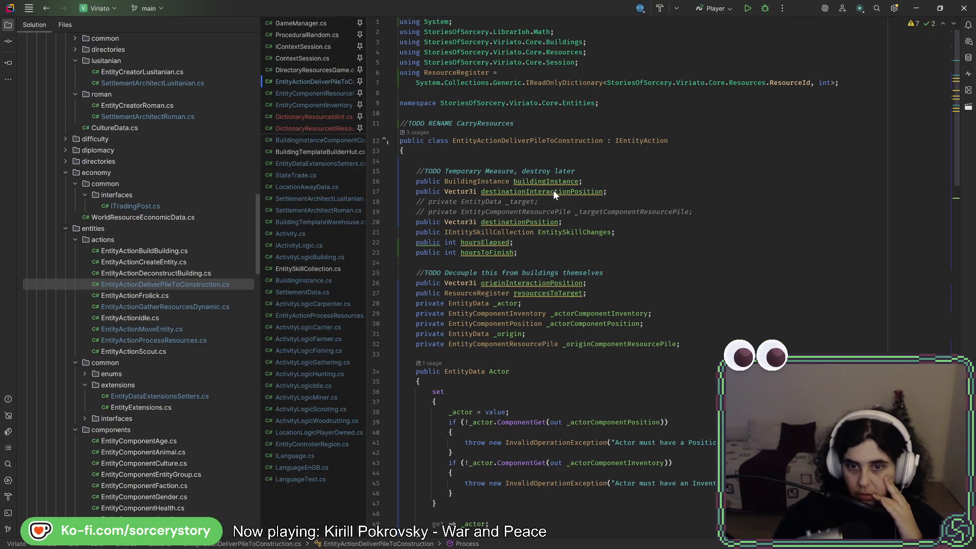
pyautogui.moveTo(553, 190)
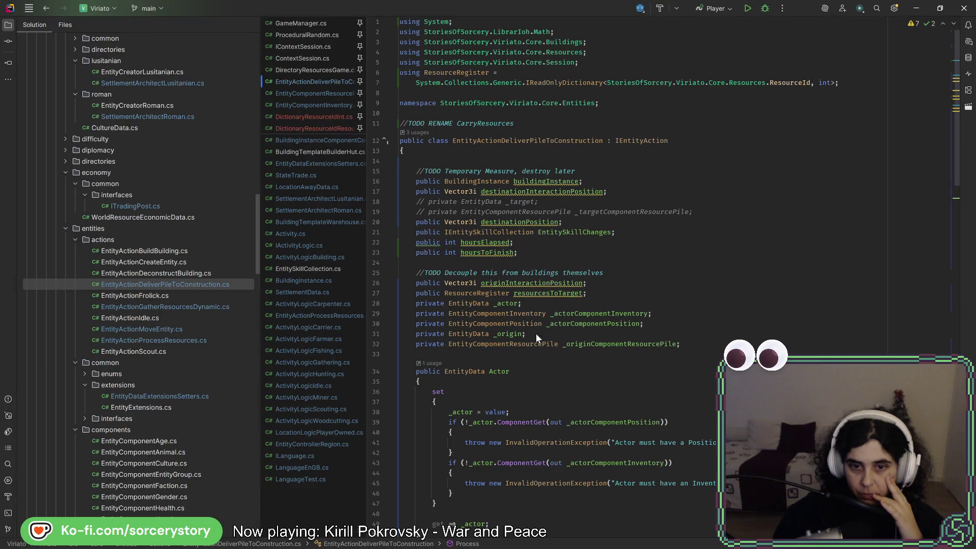
pyautogui.rightClick(523, 224)
# Step: Find usages of destinationPosition, review them, and open its assignment in ActivityLogicBuilding.cs
pyautogui.click(556, 267)
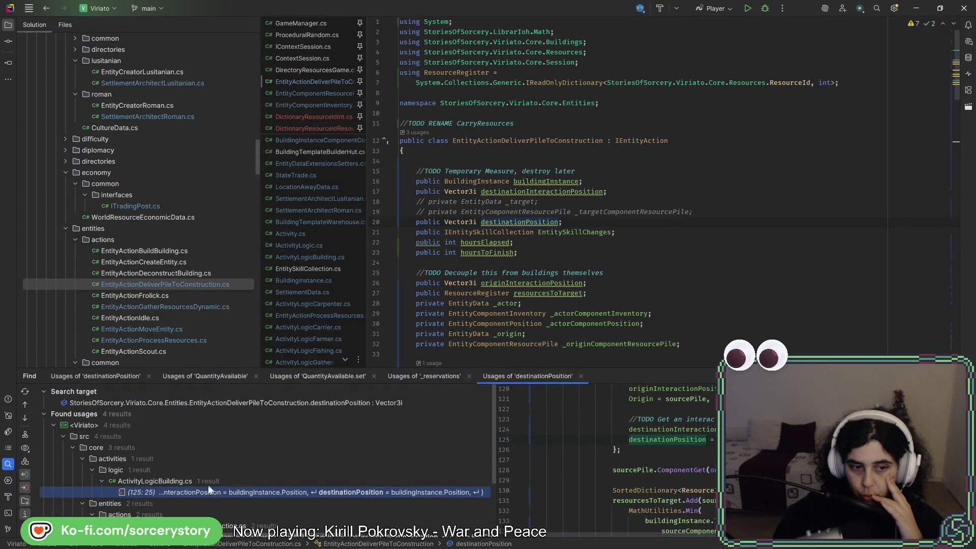
pyautogui.scroll(-3, 201, 473)
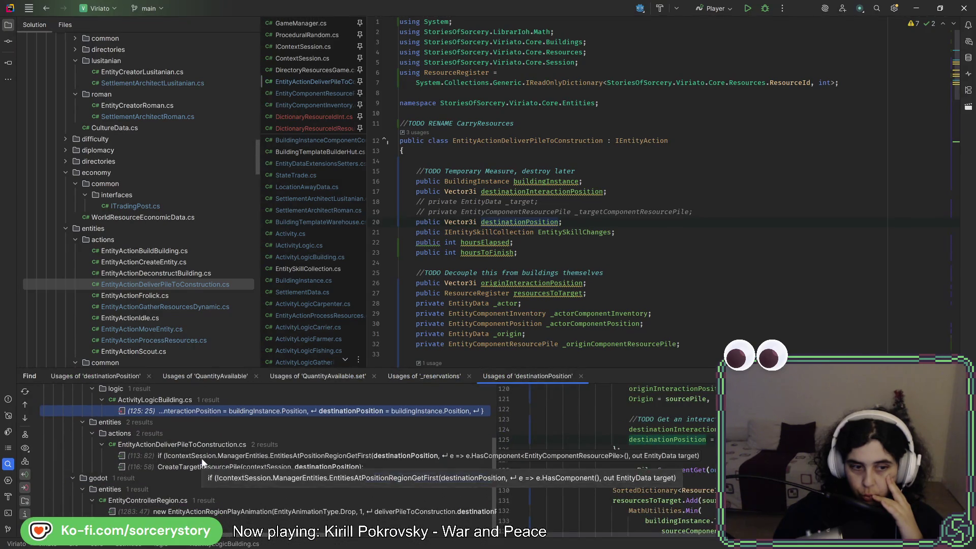
pyautogui.click(202, 456)
pyautogui.doubleClick(202, 455)
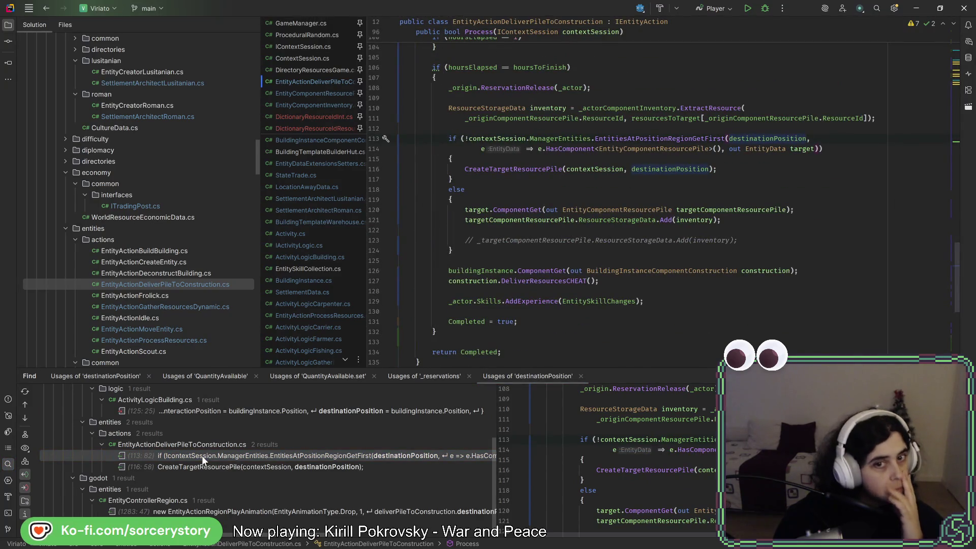
pyautogui.doubleClick(238, 513)
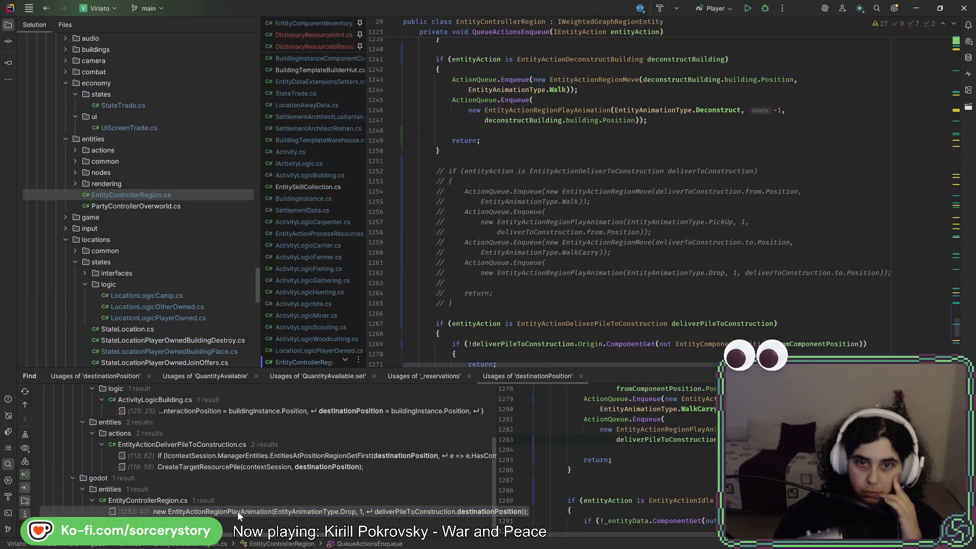
pyautogui.scroll(-9, 611, 229)
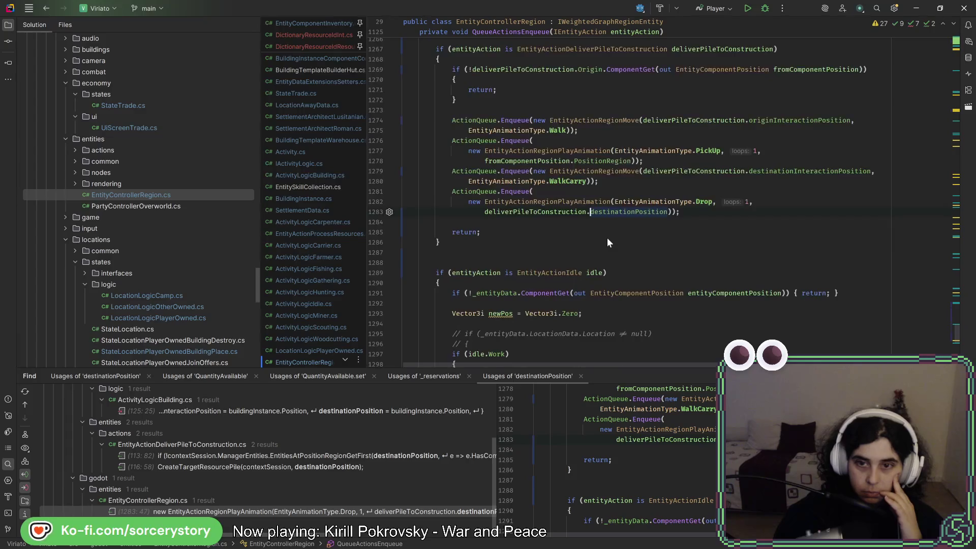
pyautogui.doubleClick(229, 455)
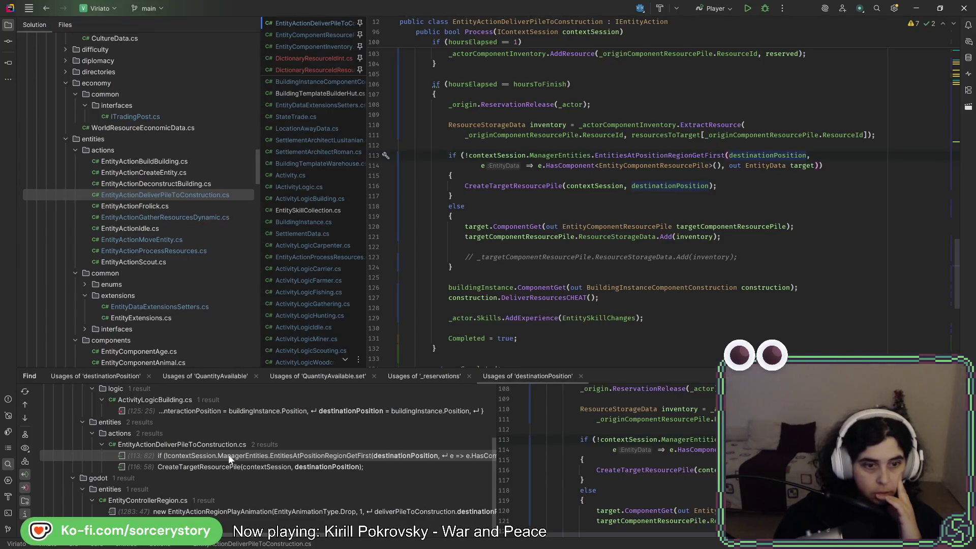
pyautogui.doubleClick(233, 410)
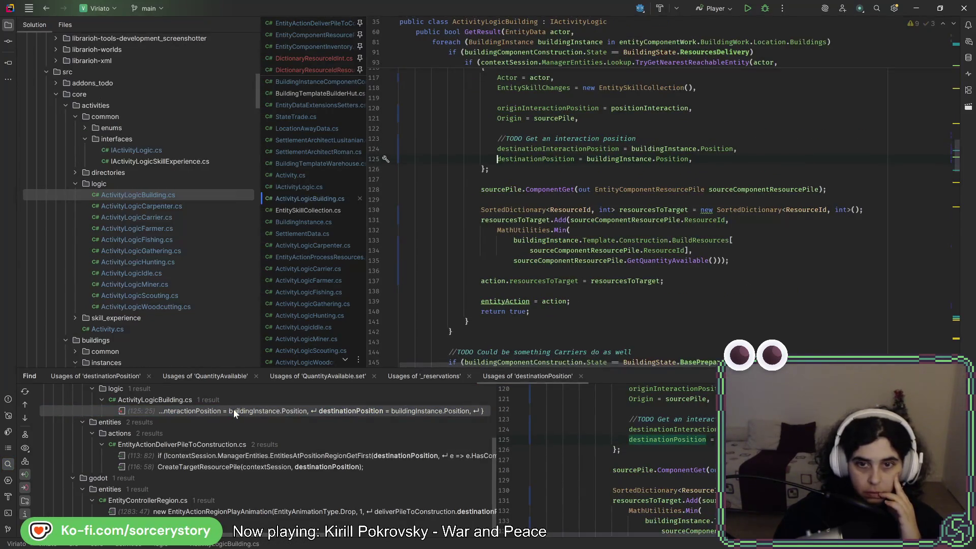
# Step: Add 'buildingInstance = buildingInstance,' to the EntityActionDeliverPileToConstruction initializer
pyautogui.moveTo(640, 281)
pyautogui.scroll(3, 639, 282)
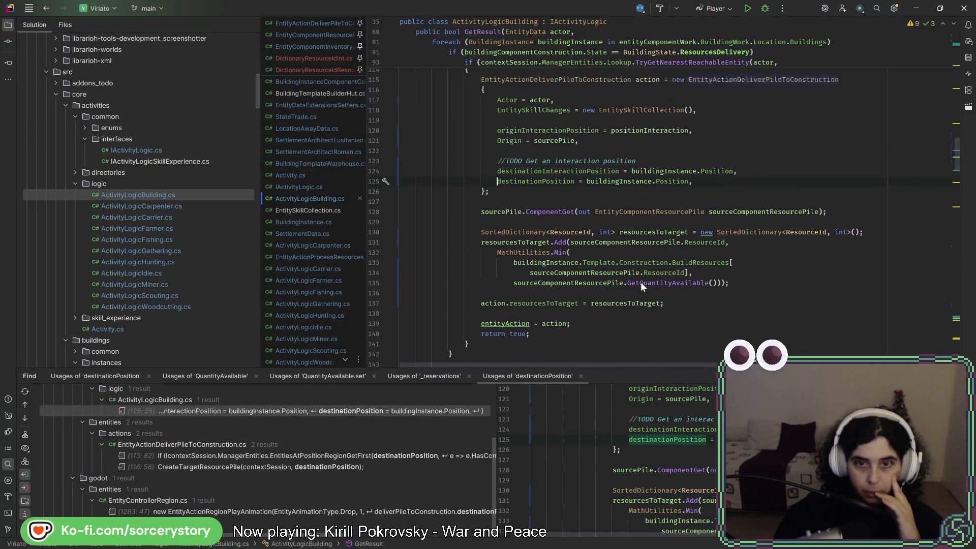
pyautogui.press('Return')
pyautogui.press('Return')
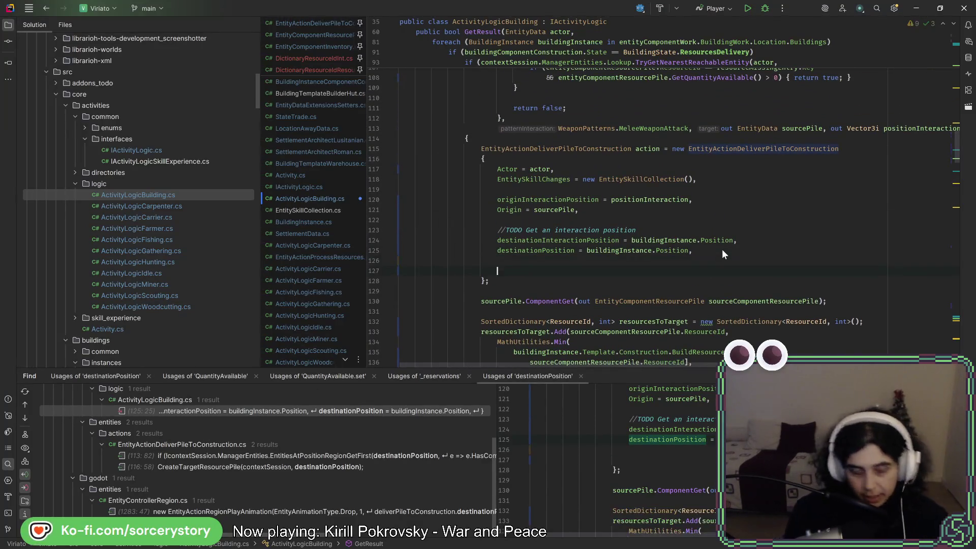
pyautogui.write('build')
pyautogui.press('Return')
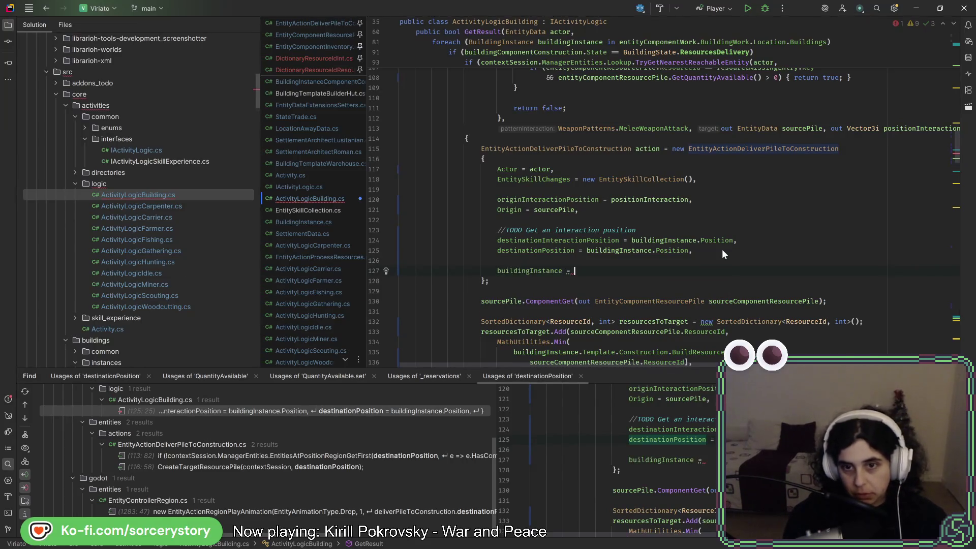
pyautogui.write('b')
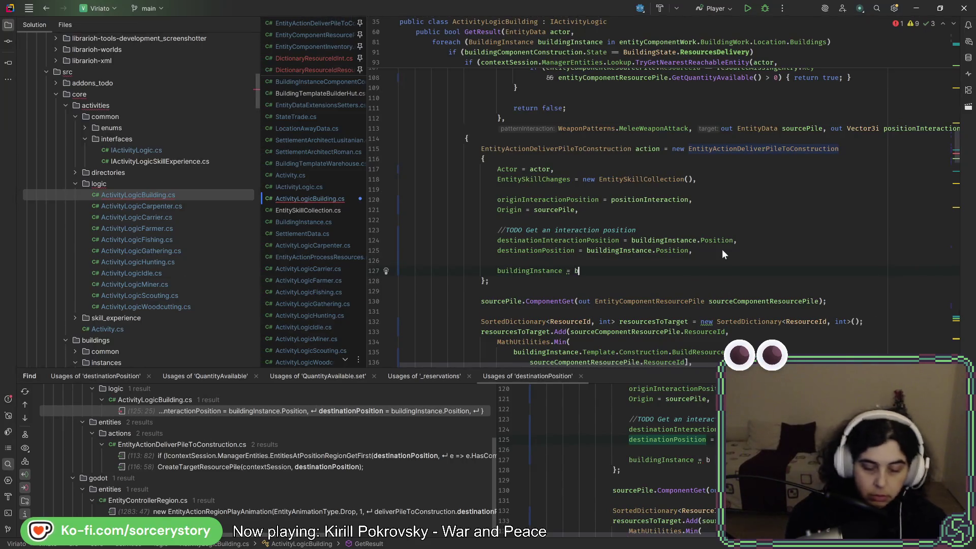
pyautogui.write('u')
pyautogui.press('Return')
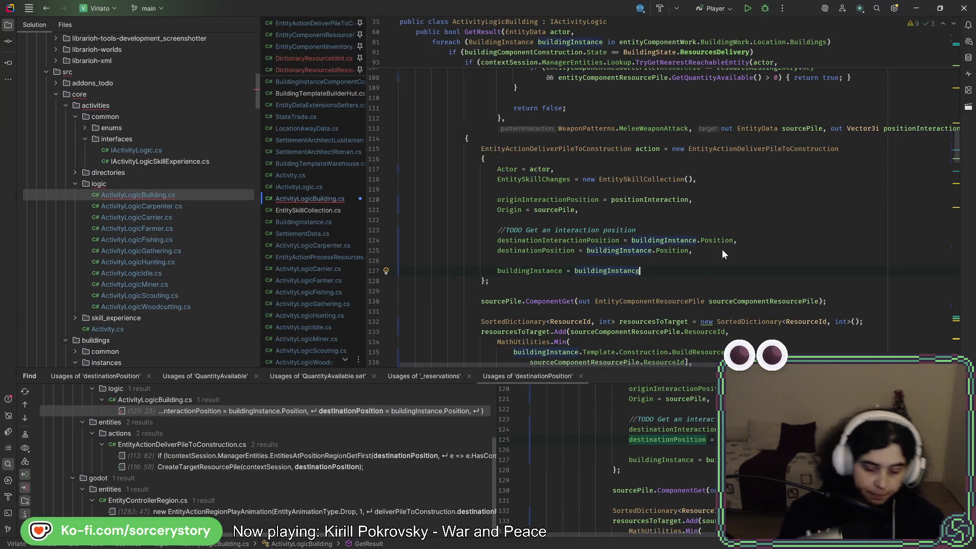
pyautogui.write(',')
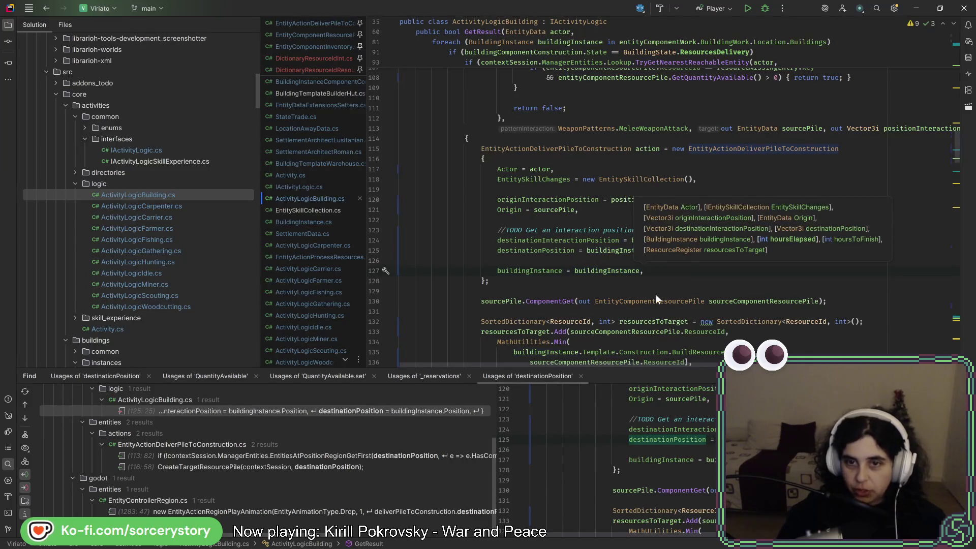
pyautogui.press('Escape')
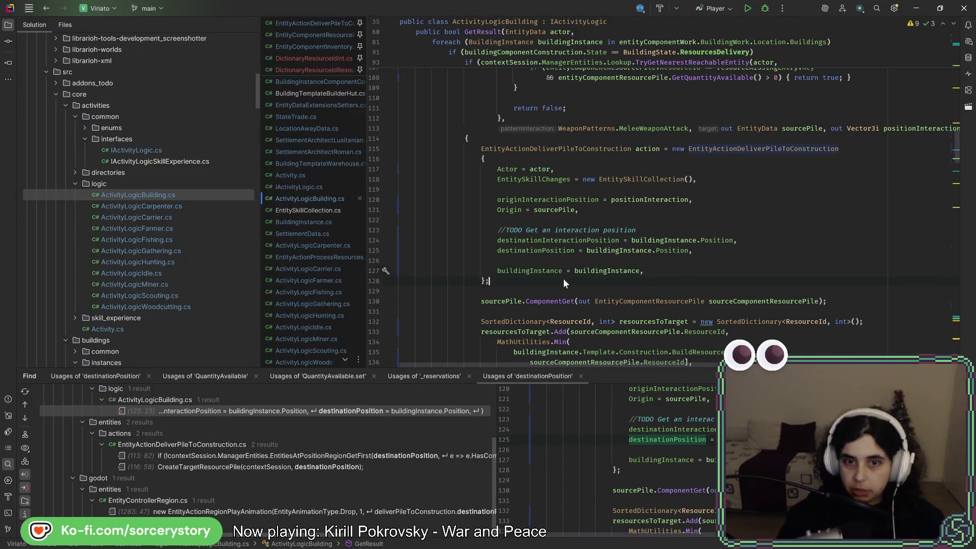
pyautogui.hotkey('alt', 'Tab')
# Step: Run the game in debug, start a New Game and visit the Player Settlement
pyautogui.click(799, 24)
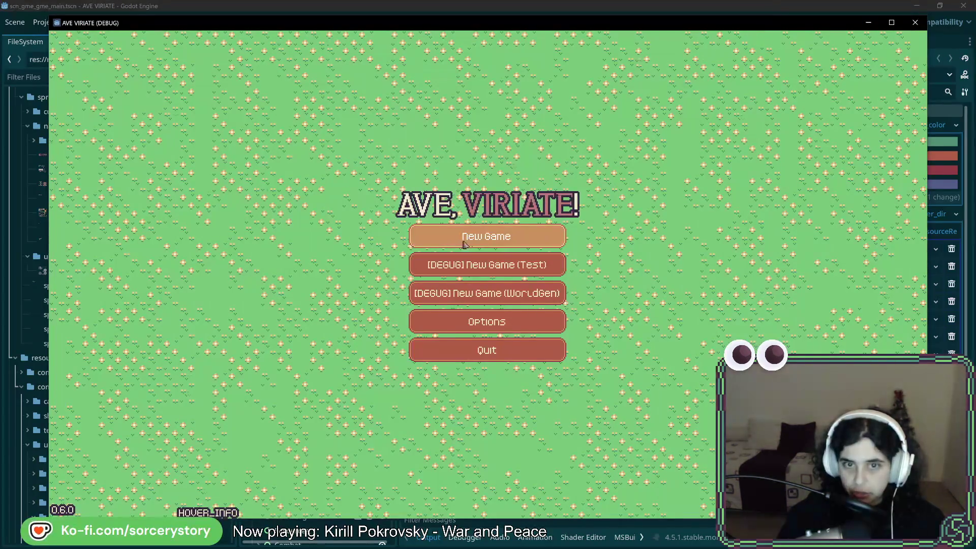
pyautogui.click(487, 236)
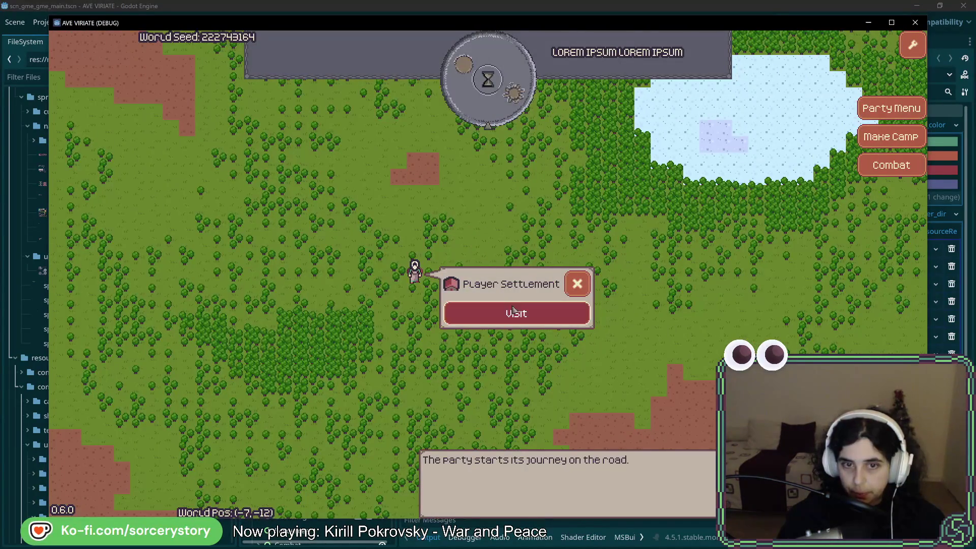
pyautogui.click(491, 314)
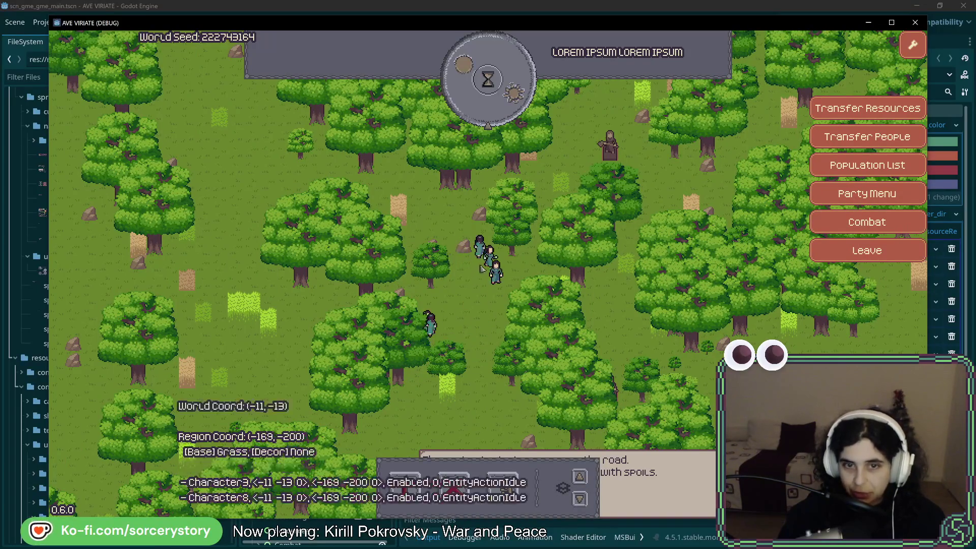
pyautogui.click(515, 247)
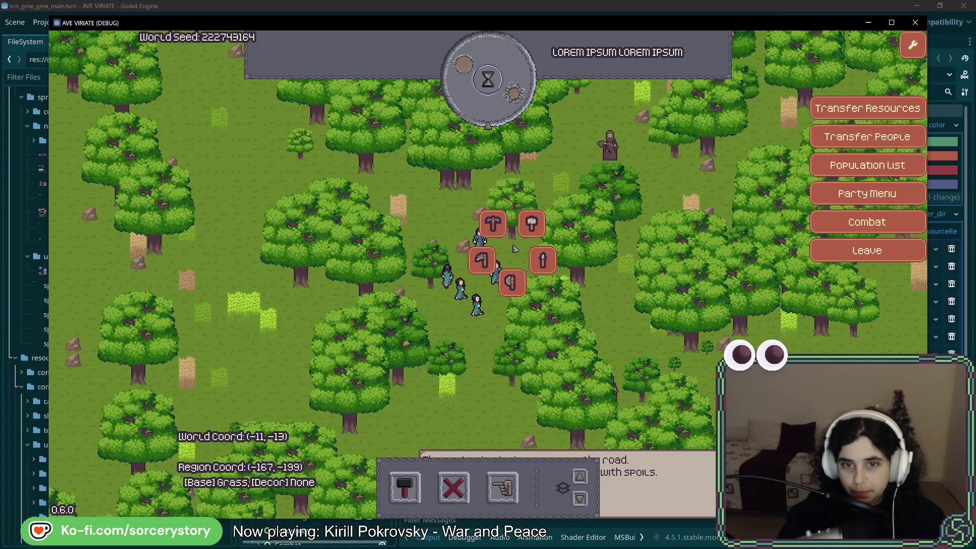
pyautogui.click(514, 242)
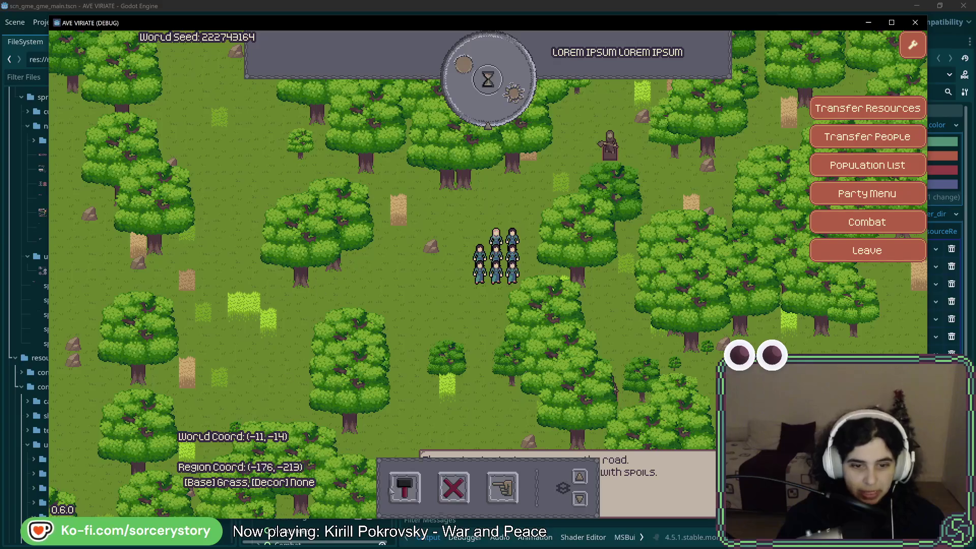
# Step: Place a House site left of the party and make a settler a Woodcutter
pyautogui.click(405, 487)
pyautogui.click(380, 426)
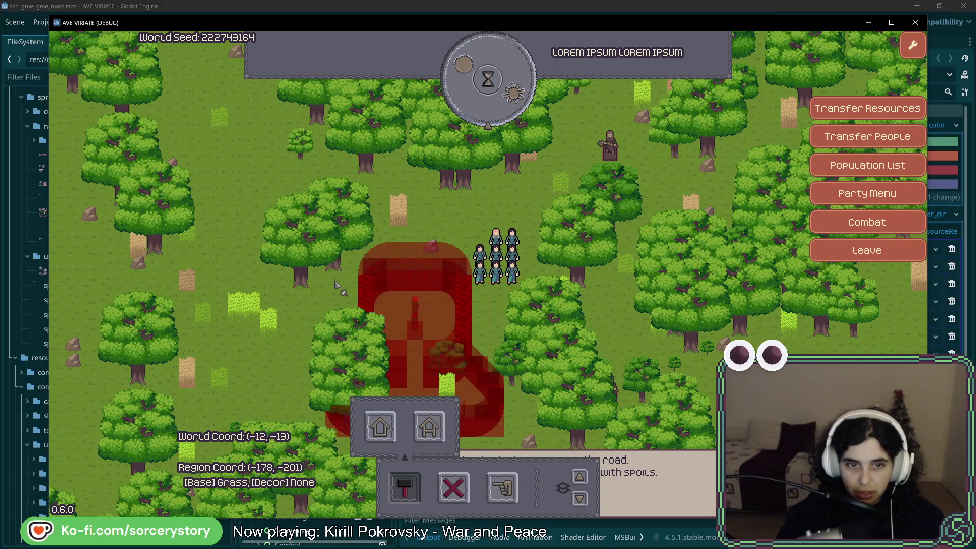
pyautogui.click(285, 219)
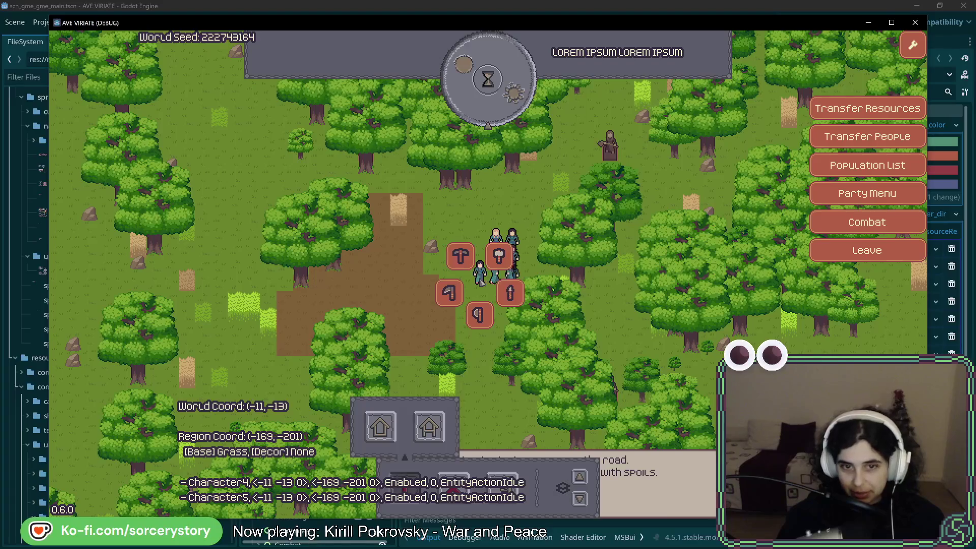
pyautogui.click(497, 264)
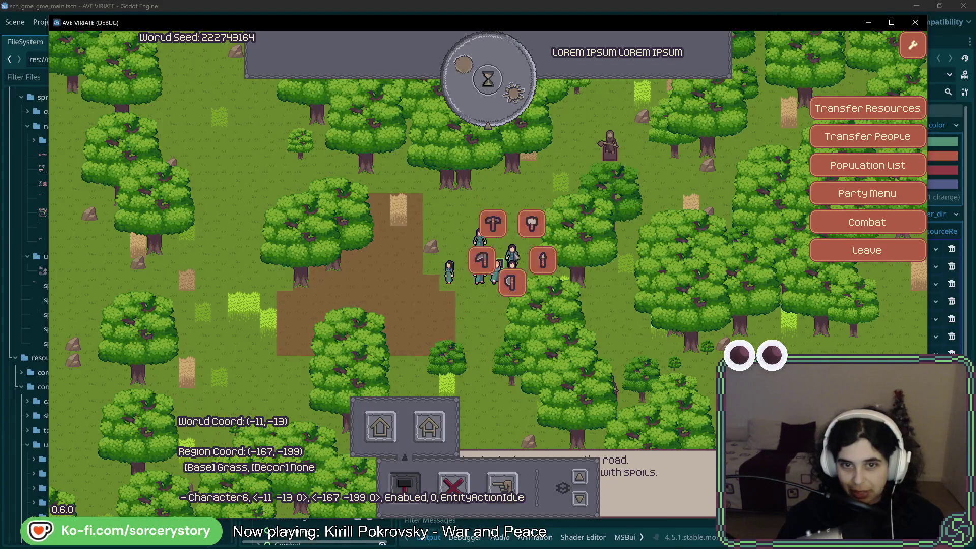
pyautogui.click(511, 282)
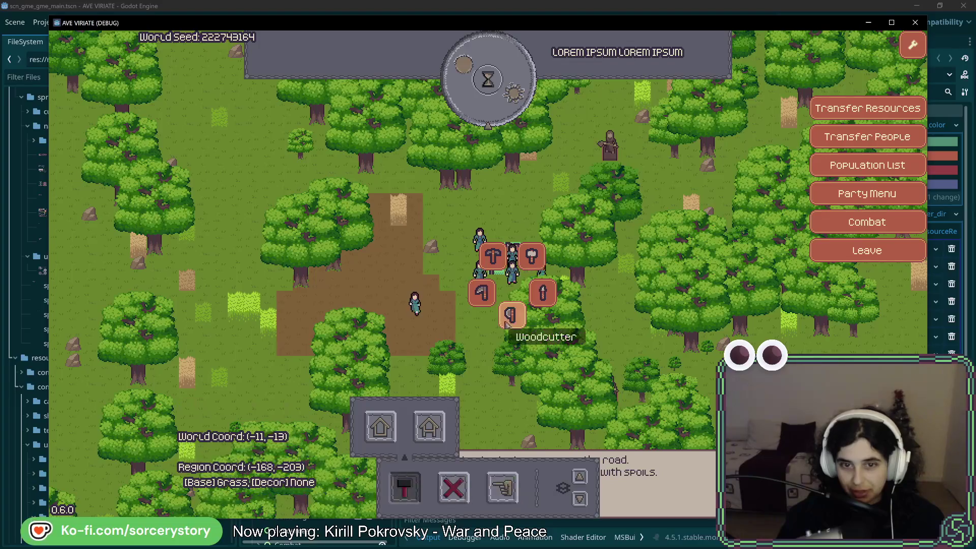
pyautogui.click(511, 315)
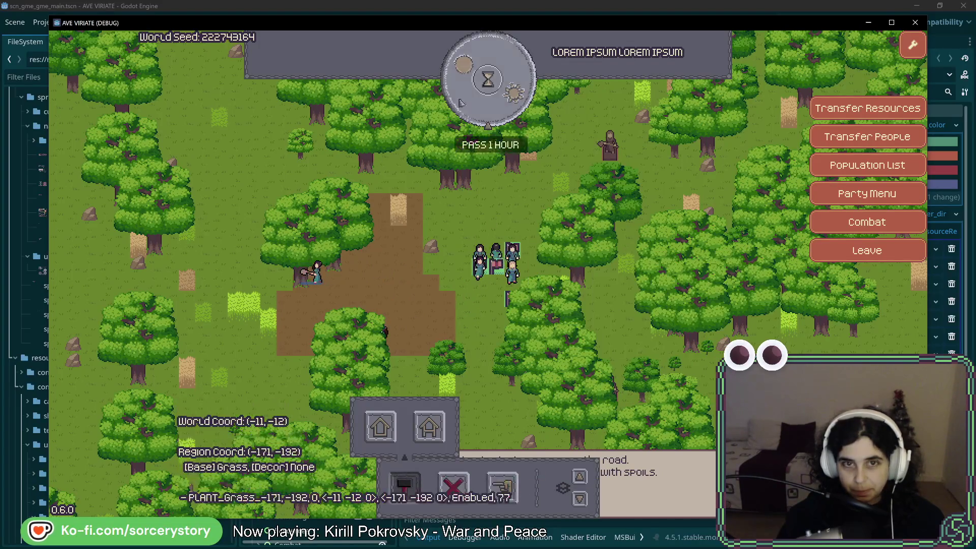
# Step: Pass a few hours while checking the waypoint workers and the house under construction
pyautogui.click(479, 95)
pyautogui.click(479, 95)
pyautogui.click(513, 248)
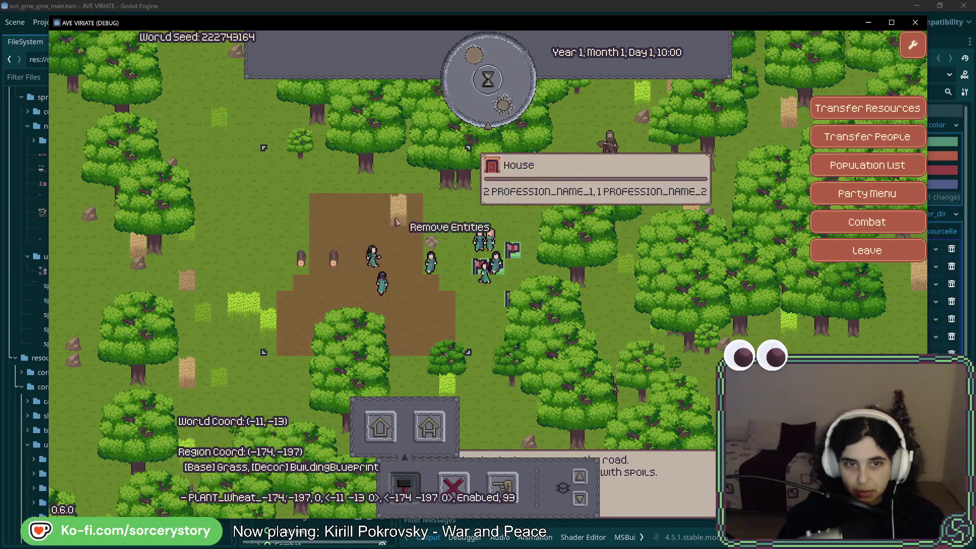
pyautogui.press('w')
pyautogui.press('a')
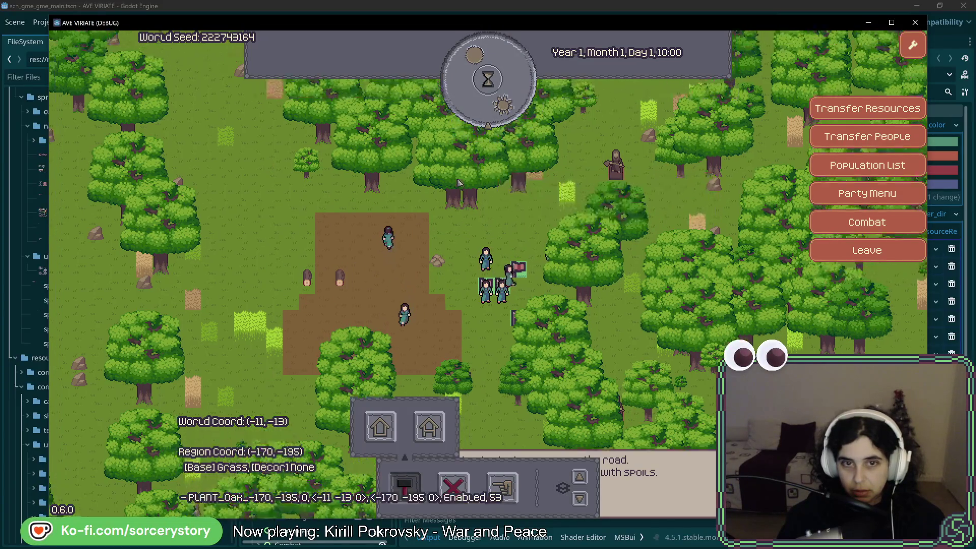
pyautogui.press('s')
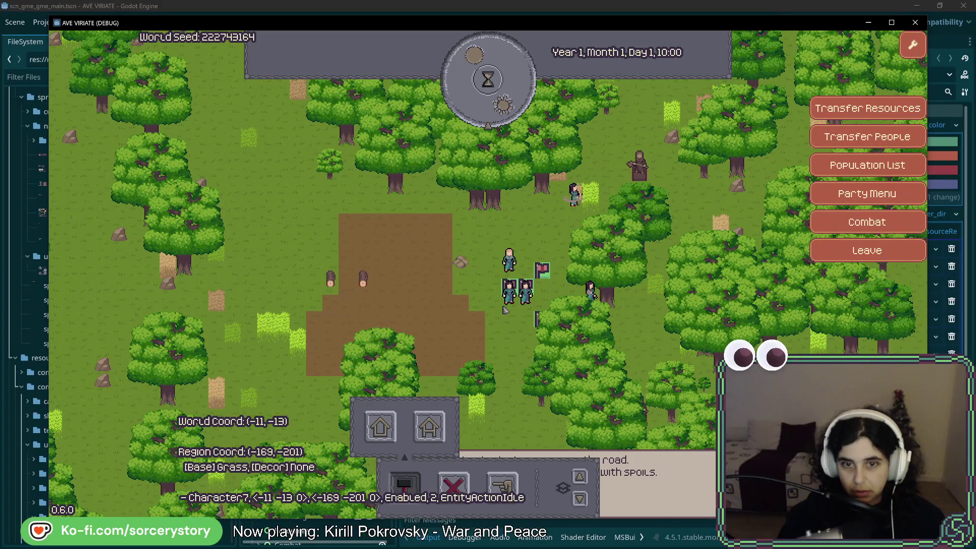
pyautogui.click(509, 290)
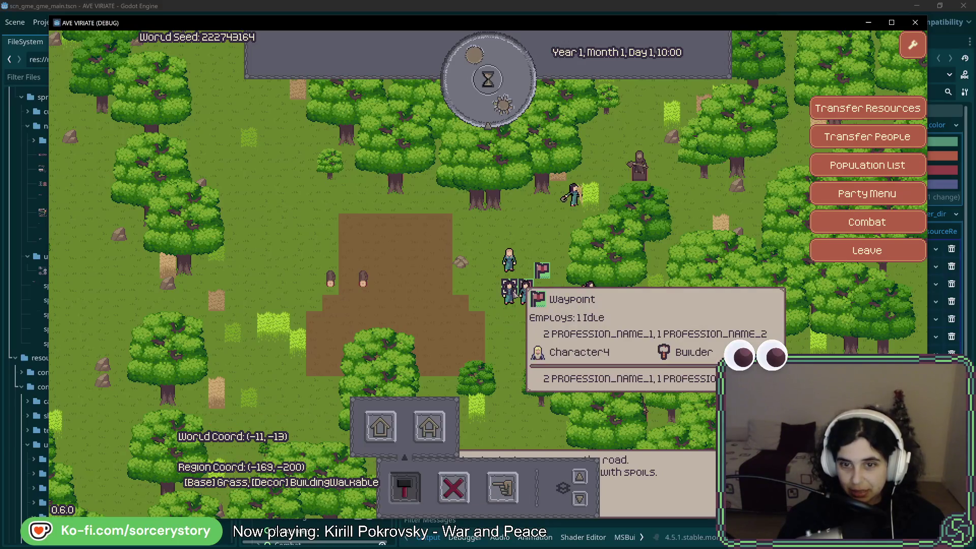
pyautogui.click(508, 110)
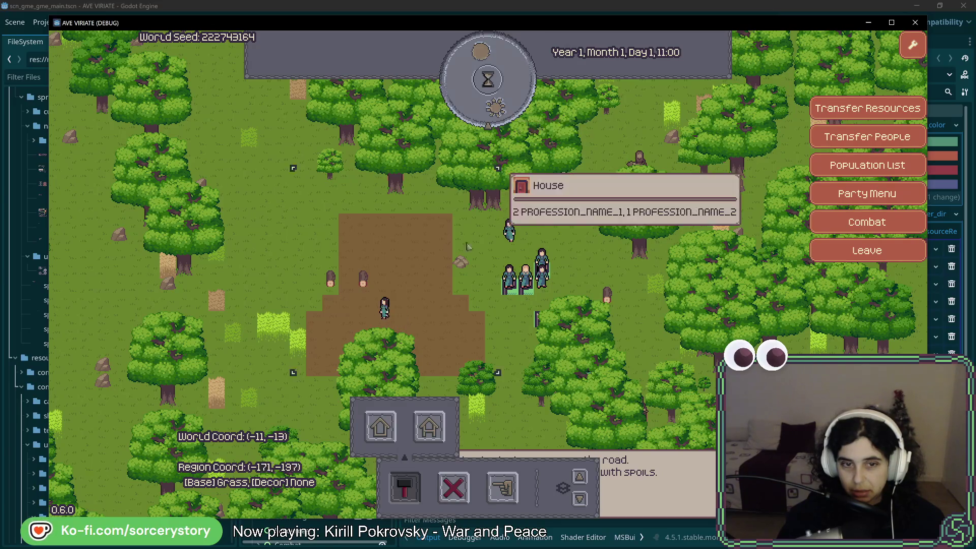
pyautogui.click(433, 320)
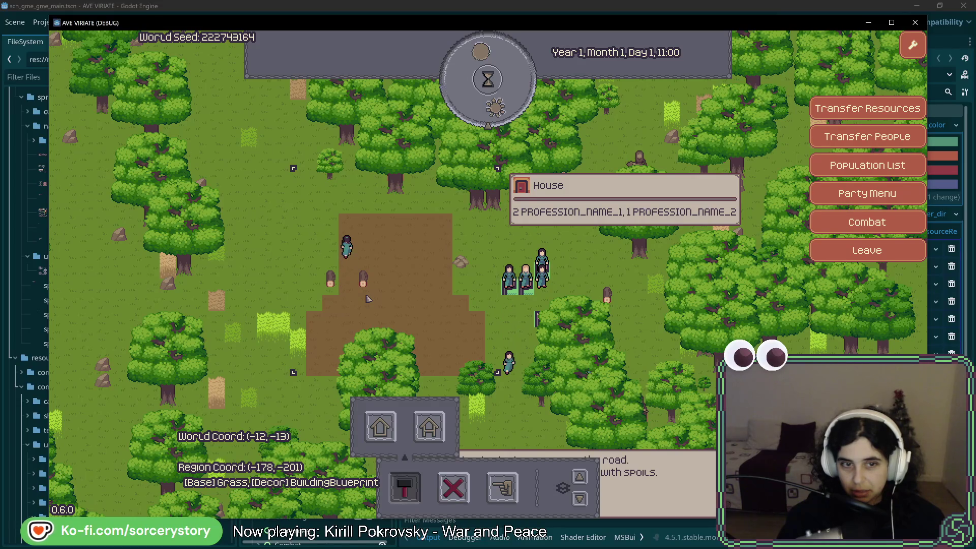
pyautogui.click(491, 84)
pyautogui.moveTo(349, 293)
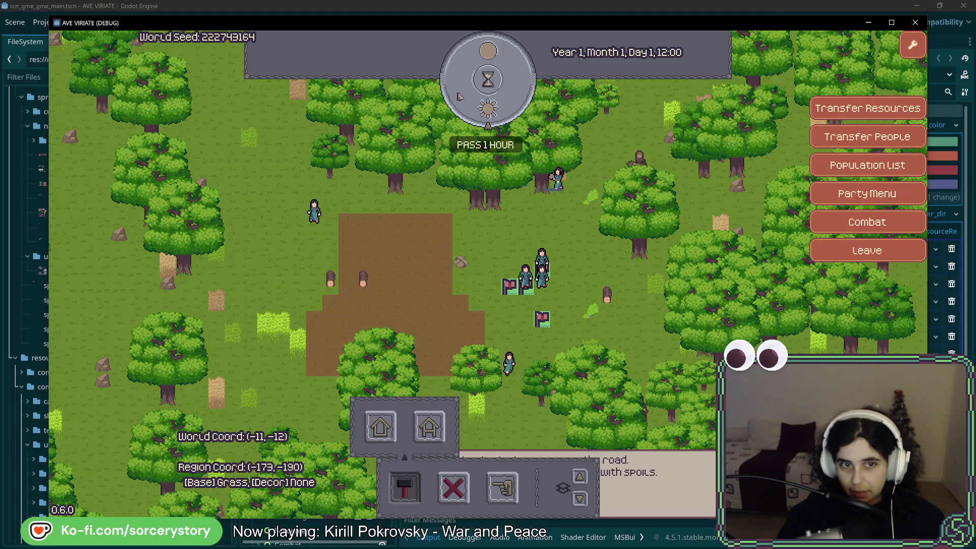
# Step: Pass hour after hour until Day 4 00:00, then close the debug game
pyautogui.click(475, 99)
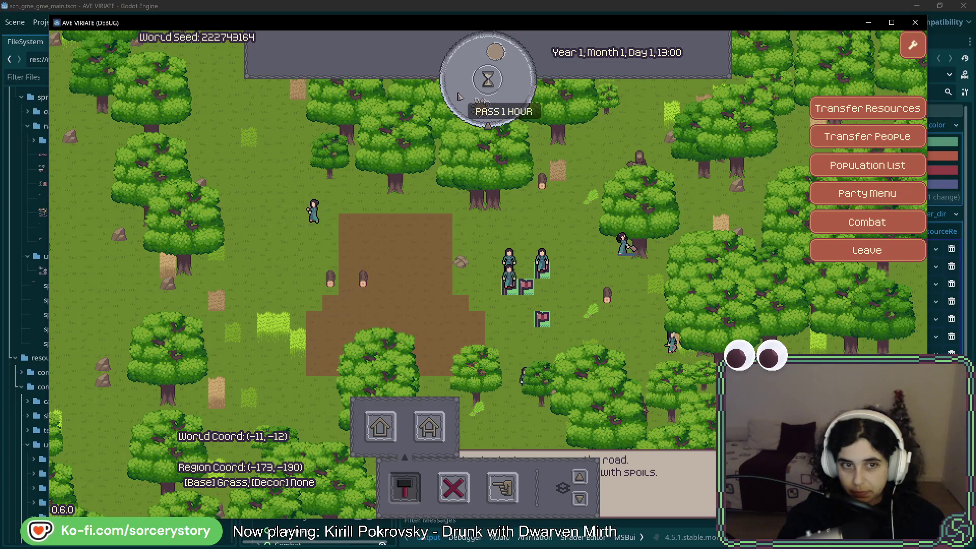
pyautogui.click(480, 104)
pyautogui.click(460, 95)
pyautogui.click(461, 95)
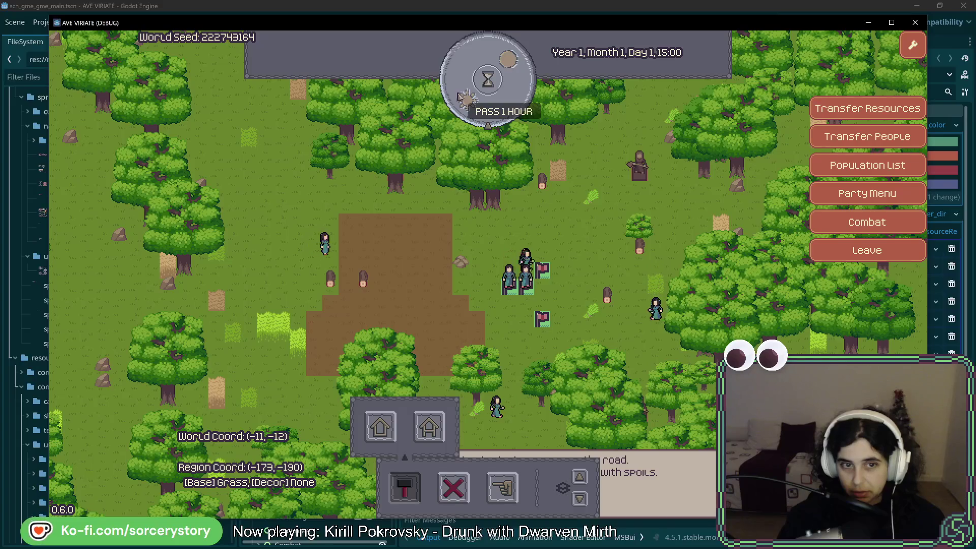
pyautogui.click(461, 95)
pyautogui.click(460, 95)
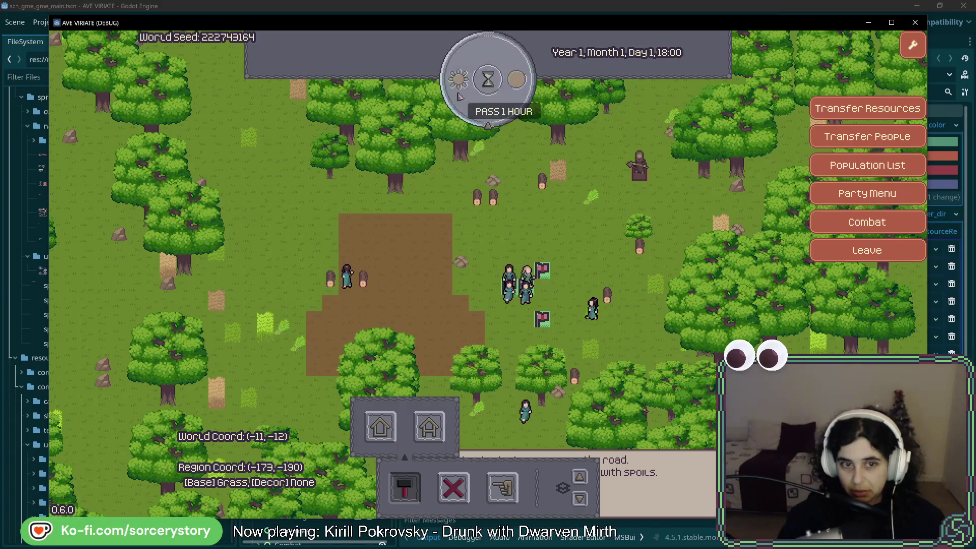
pyautogui.click(460, 95)
pyautogui.click(460, 96)
pyautogui.click(460, 96)
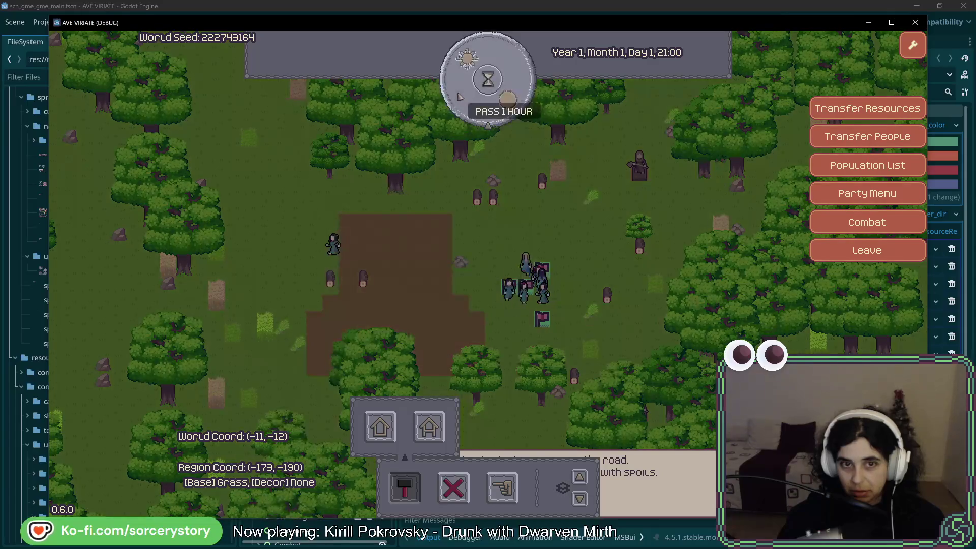
pyautogui.click(460, 95)
pyautogui.click(460, 96)
pyautogui.click(460, 96)
pyautogui.click(460, 95)
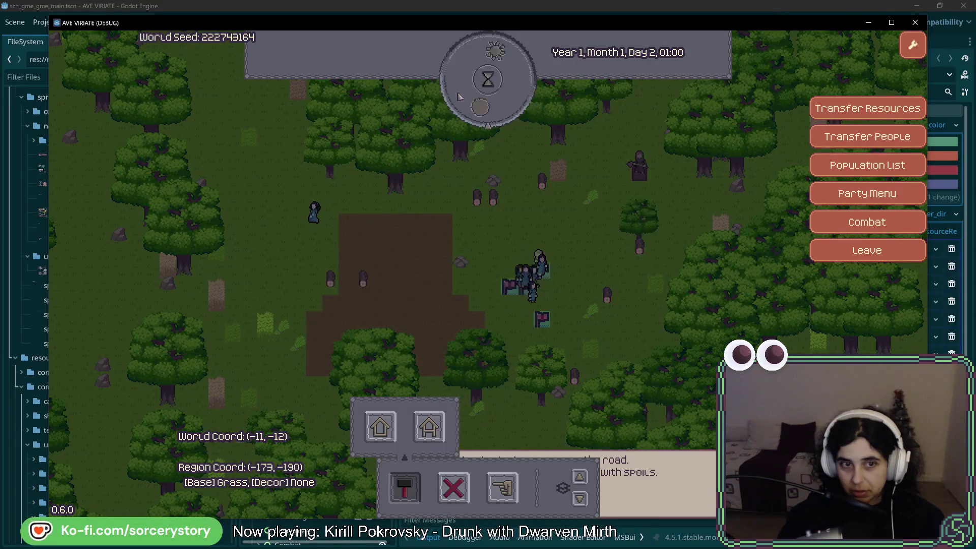
pyautogui.click(460, 96)
pyautogui.click(460, 95)
pyautogui.click(460, 96)
pyautogui.click(460, 96)
pyautogui.click(460, 96)
pyautogui.click(460, 96)
pyautogui.click(460, 96)
pyautogui.click(459, 96)
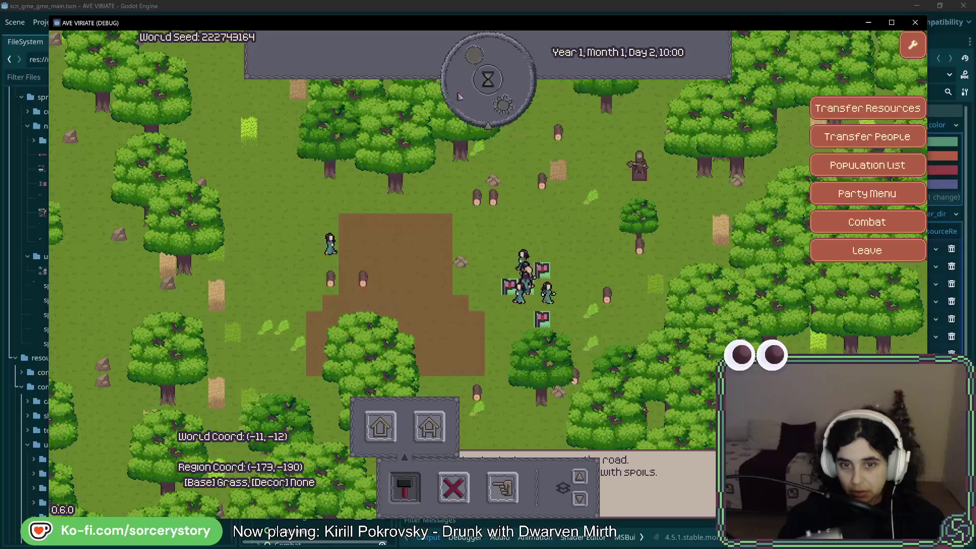
pyautogui.click(459, 96)
pyautogui.click(459, 96)
pyautogui.click(460, 96)
pyautogui.click(459, 96)
pyautogui.click(459, 96)
pyautogui.click(460, 96)
pyautogui.click(460, 96)
pyautogui.click(460, 96)
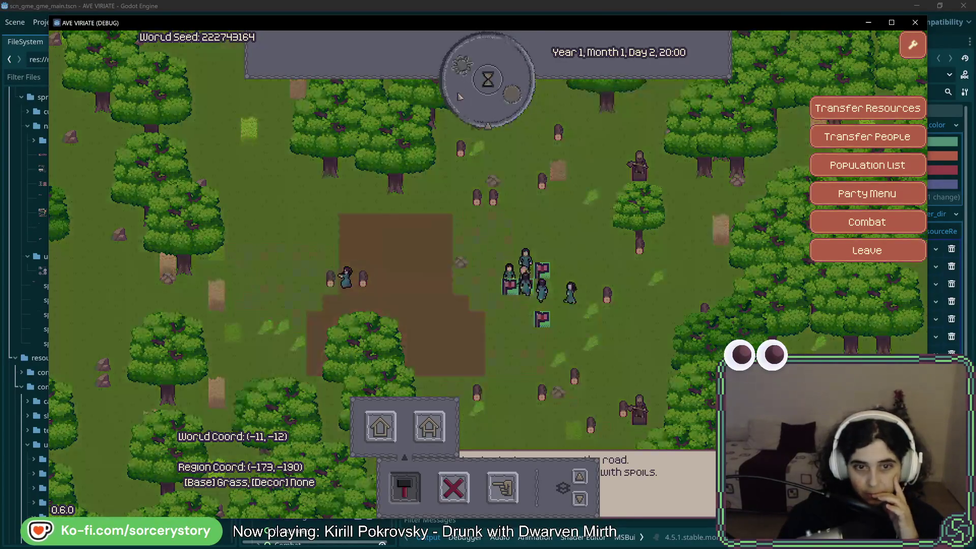
pyautogui.click(460, 96)
pyautogui.click(459, 96)
pyautogui.click(460, 95)
pyautogui.click(460, 95)
pyautogui.click(460, 95)
pyautogui.click(460, 96)
pyautogui.click(460, 95)
pyautogui.click(460, 96)
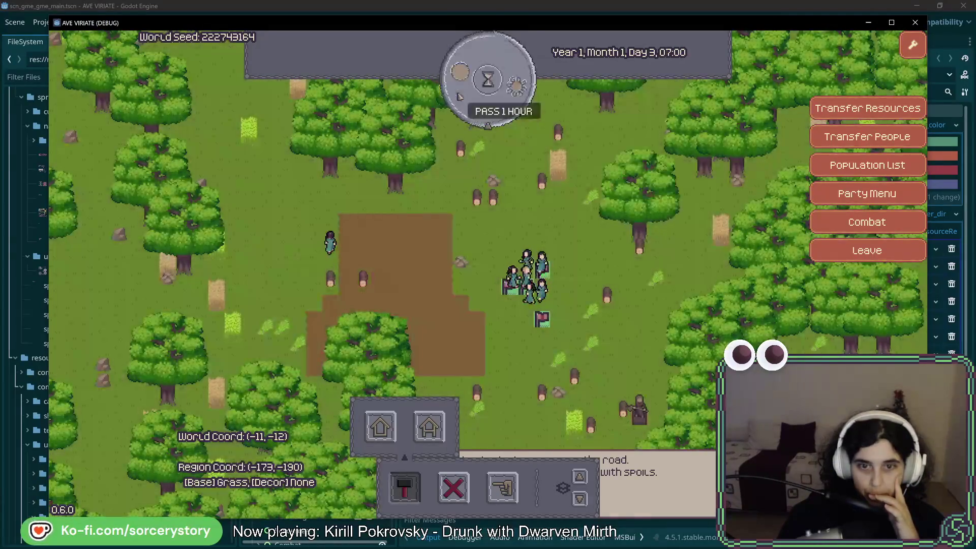
pyautogui.click(460, 95)
pyautogui.click(460, 96)
pyautogui.click(460, 96)
pyautogui.click(460, 96)
pyautogui.click(460, 96)
pyautogui.click(460, 96)
pyautogui.click(460, 96)
pyautogui.click(460, 96)
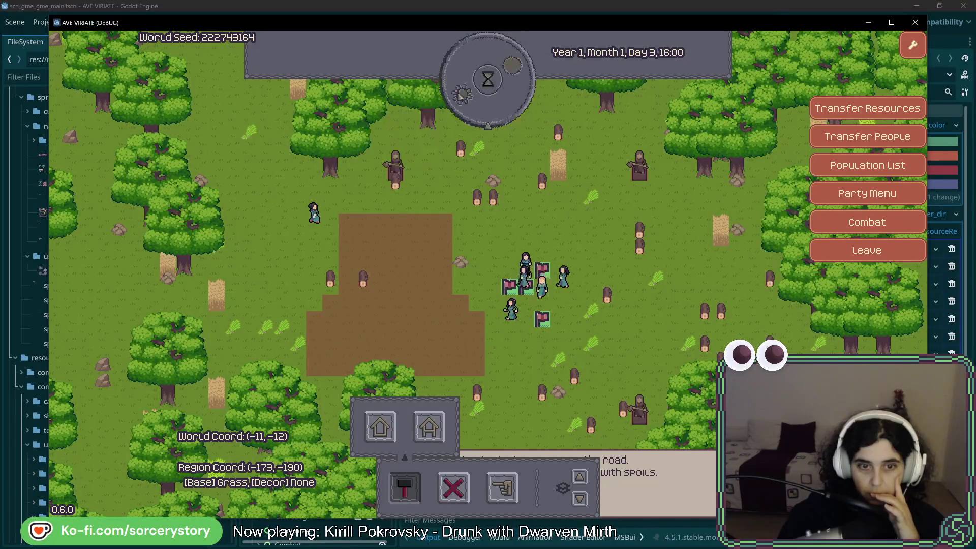
pyautogui.click(459, 96)
pyautogui.click(459, 96)
pyautogui.click(460, 96)
pyautogui.click(460, 96)
pyautogui.click(460, 96)
pyautogui.click(460, 96)
pyautogui.click(459, 96)
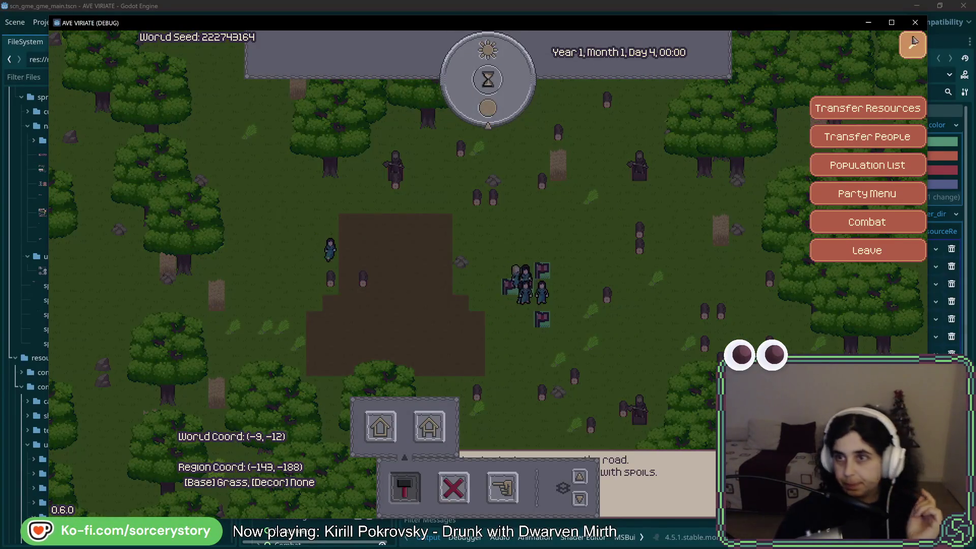
pyautogui.click(913, 33)
pyautogui.click(914, 22)
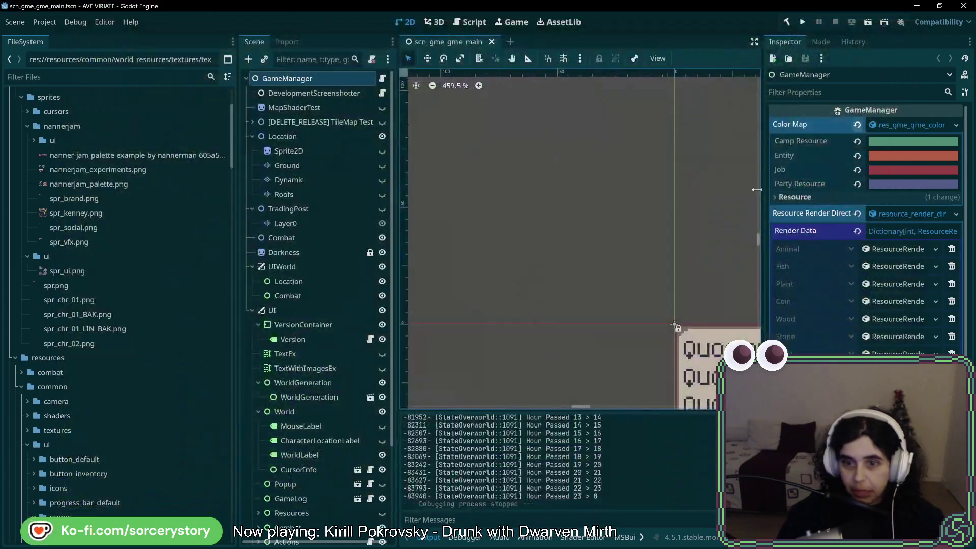
# Step: Return to Rider and review the buildingInstance.Position assignment and GetResult in ActivityLogicBuilding.cs
pyautogui.hotkey('alt', 'Tab')
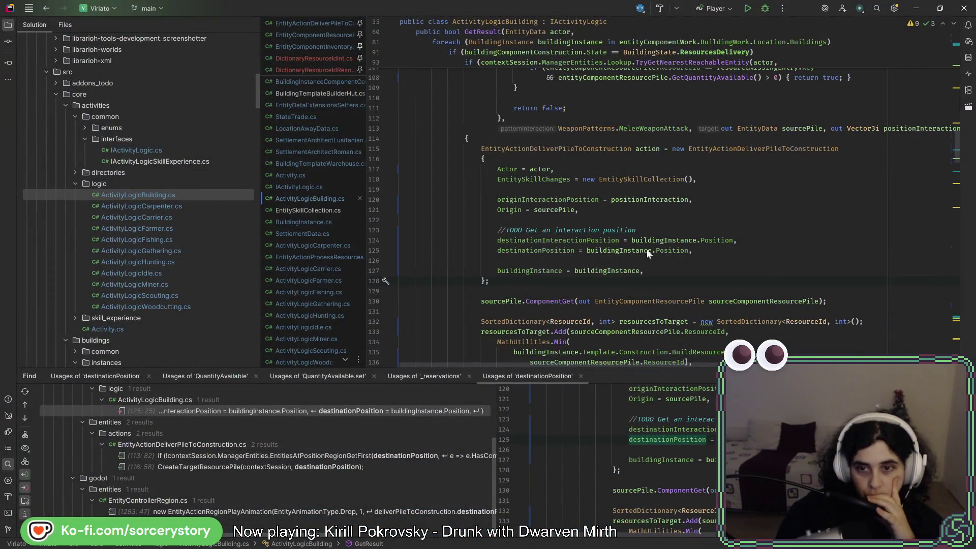
pyautogui.click(689, 240)
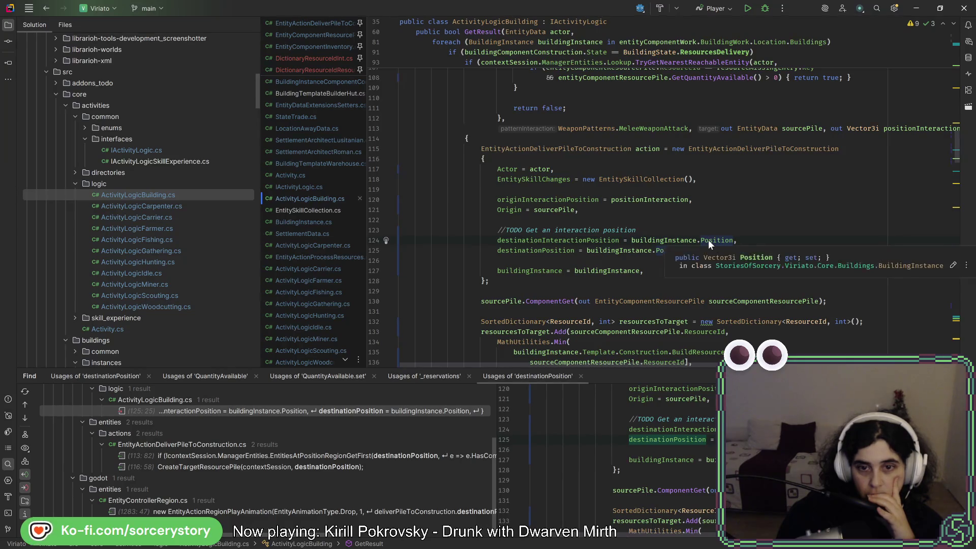
pyautogui.scroll(-5, 591, 254)
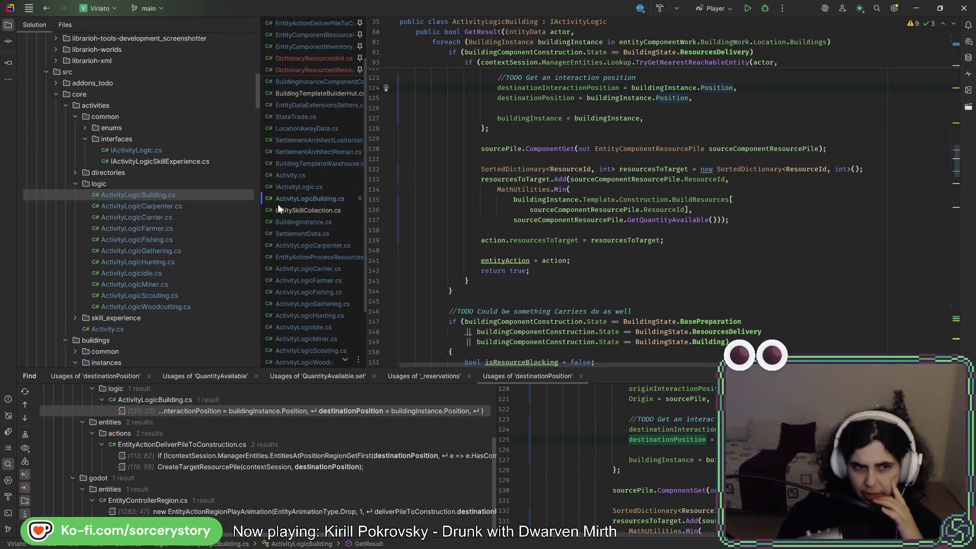
pyautogui.scroll(-3, 178, 252)
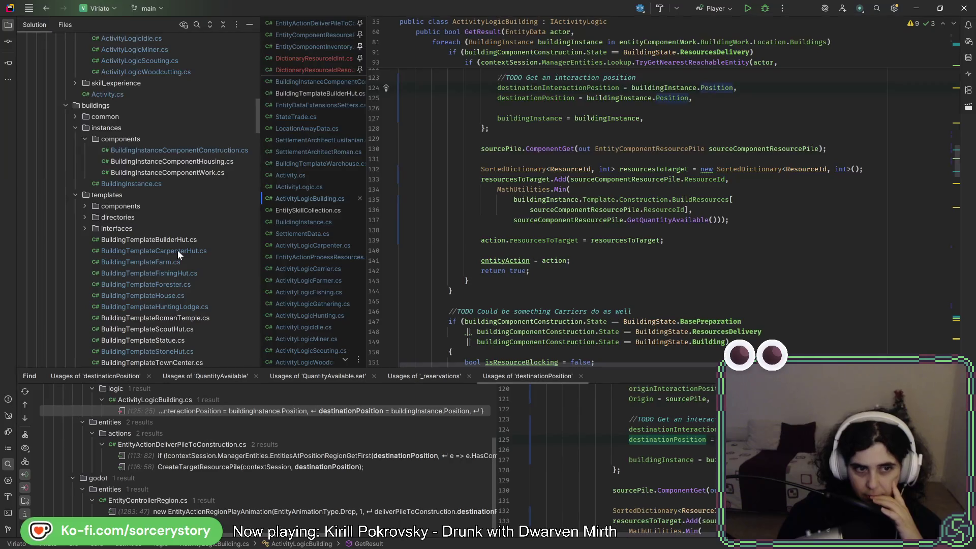
pyautogui.scroll(-10, 178, 250)
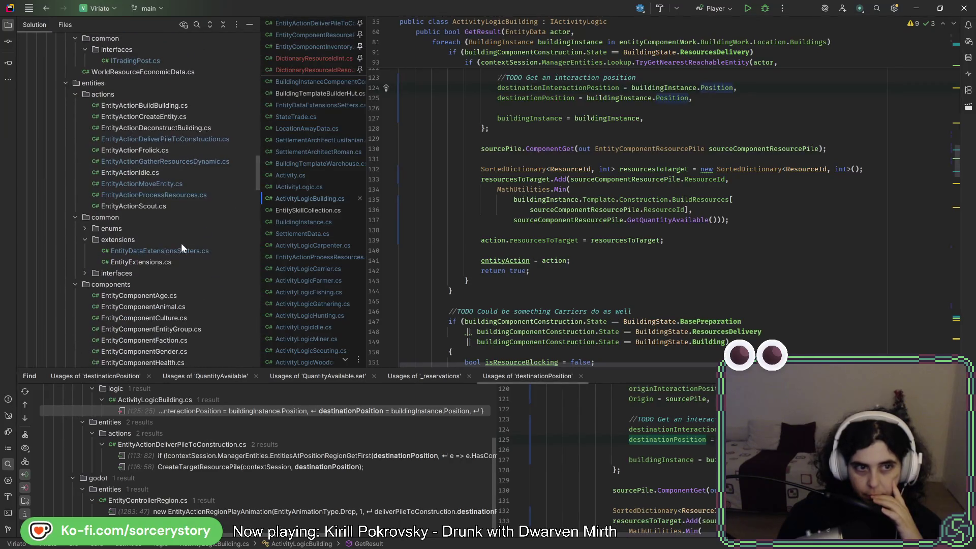
# Step: Open EntityActionDeliverPileToConstruction.cs and scroll to the pile delivery at the end of Process
pyautogui.doubleClick(200, 141)
pyautogui.scroll(-10, 536, 219)
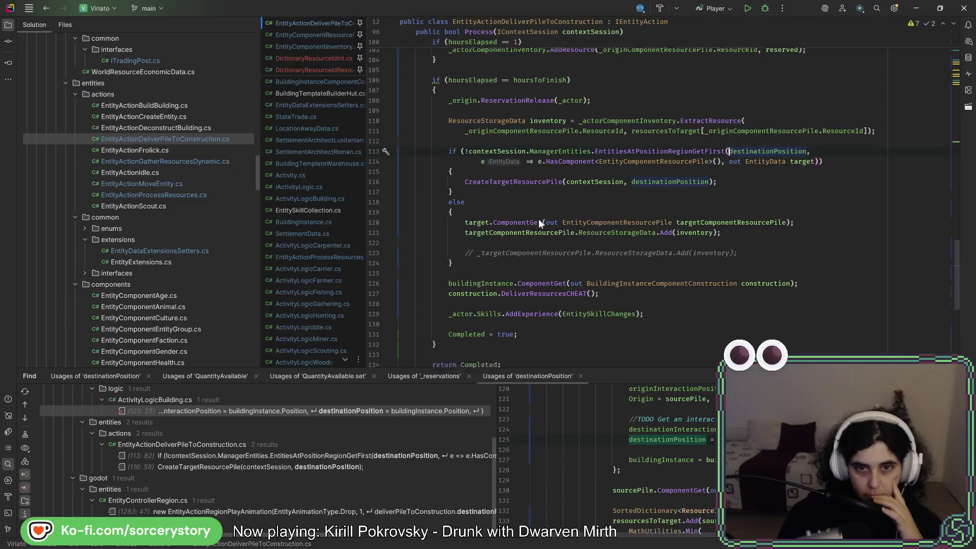
pyautogui.scroll(12, 536, 222)
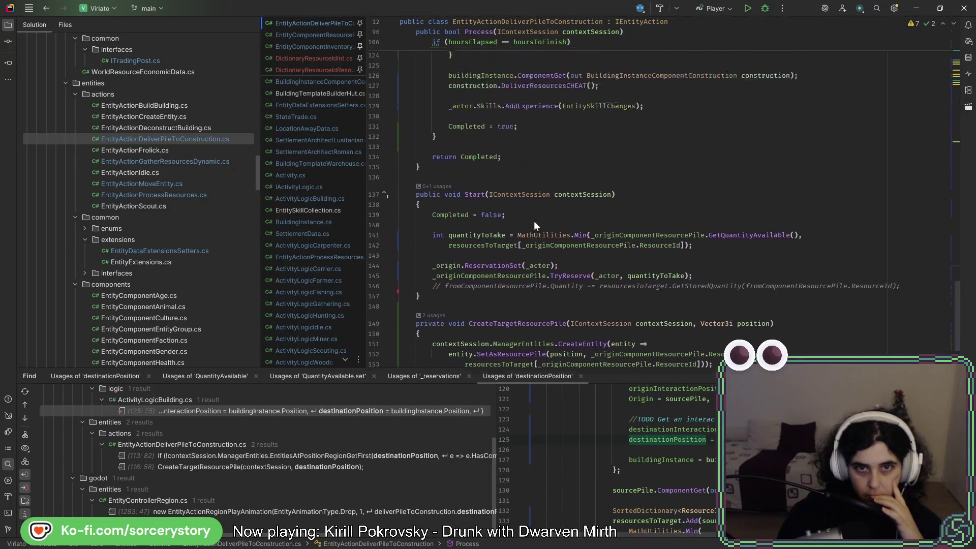
pyautogui.scroll(-4, 535, 224)
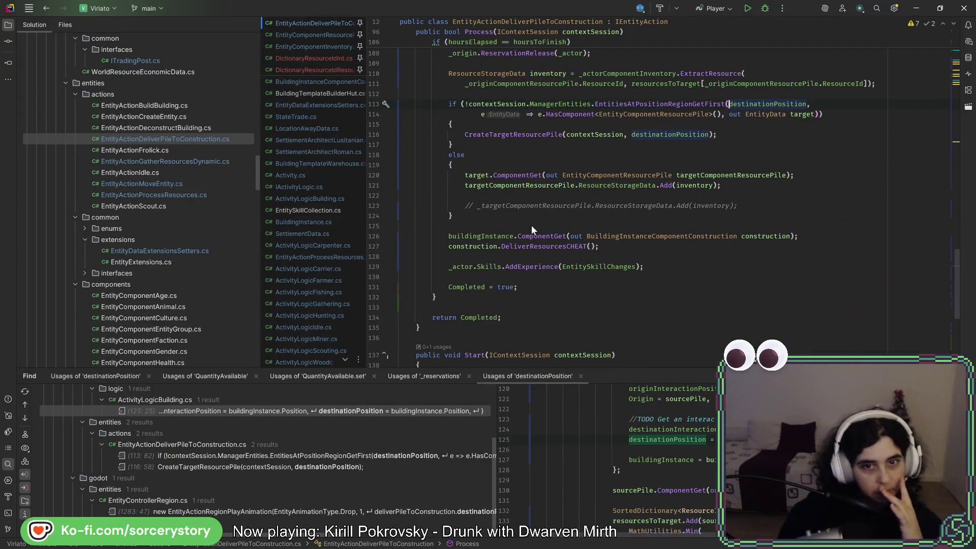
pyautogui.scroll(1, 527, 225)
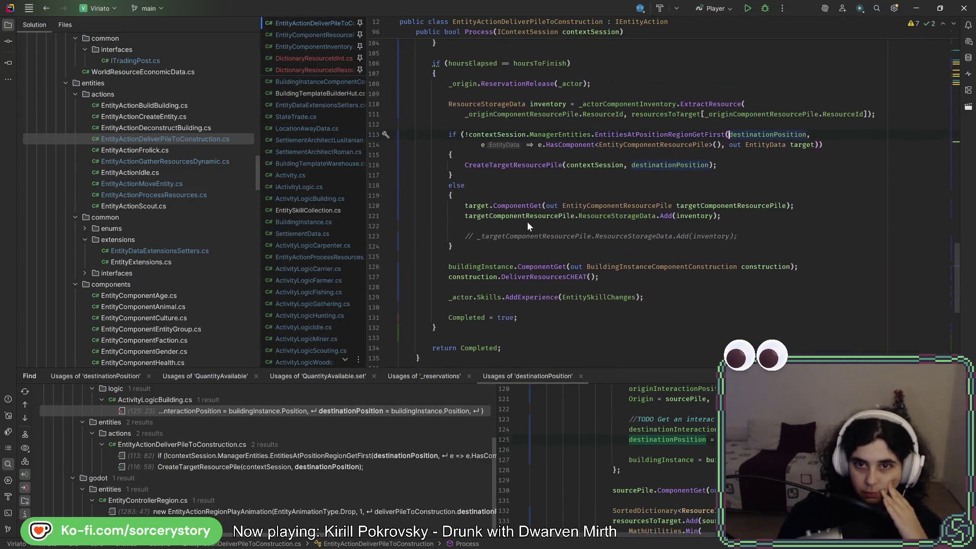
pyautogui.scroll(2, 527, 222)
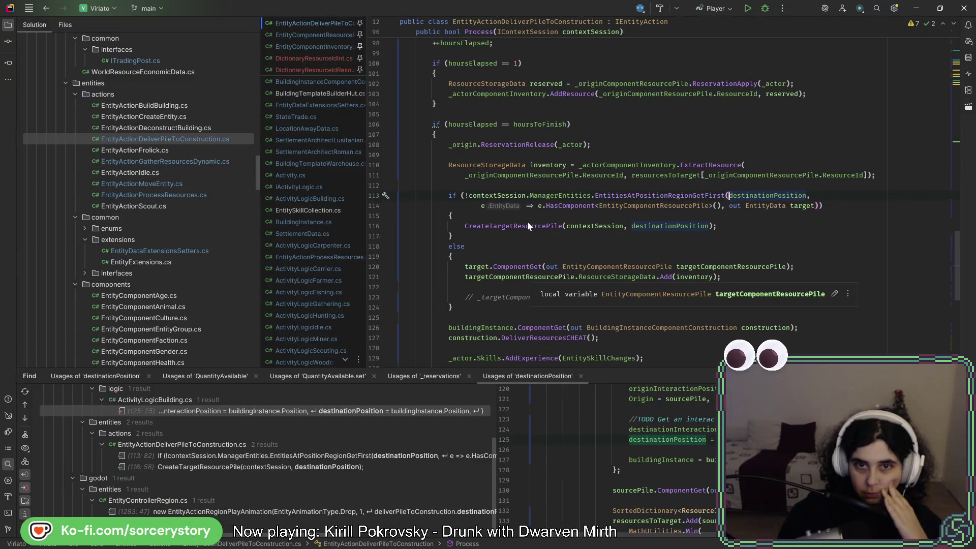
pyautogui.scroll(-3, 528, 223)
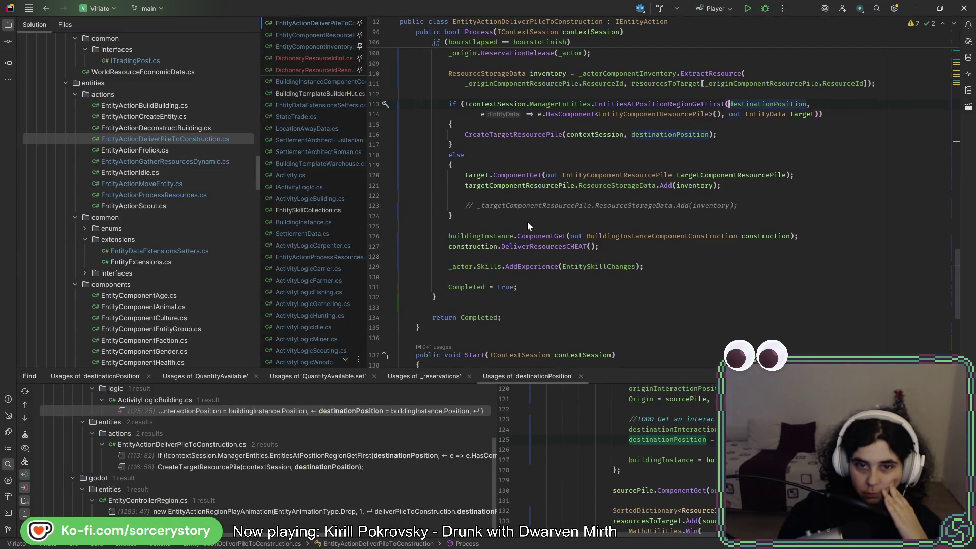
# Step: Set a breakpoint on the line 127 DeliverResourcesCHEAT call and launch Debug 'Player'
pyautogui.click(377, 247)
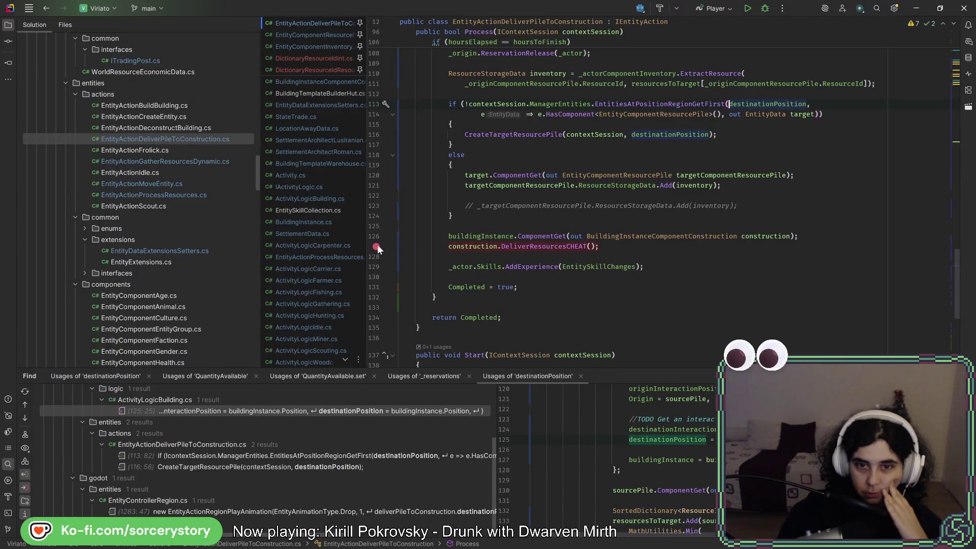
pyautogui.click(762, 8)
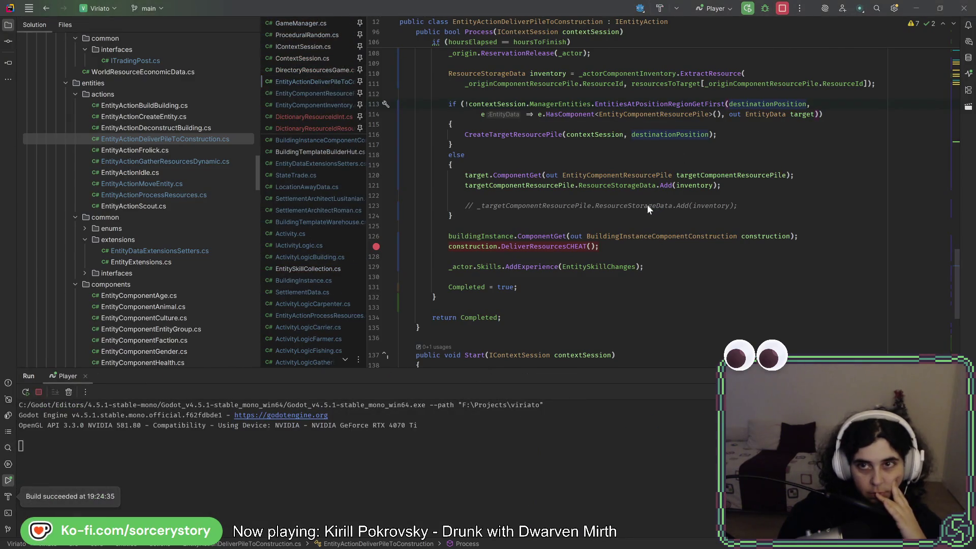
pyautogui.click(786, 7)
pyautogui.click(786, 6)
pyautogui.click(786, 6)
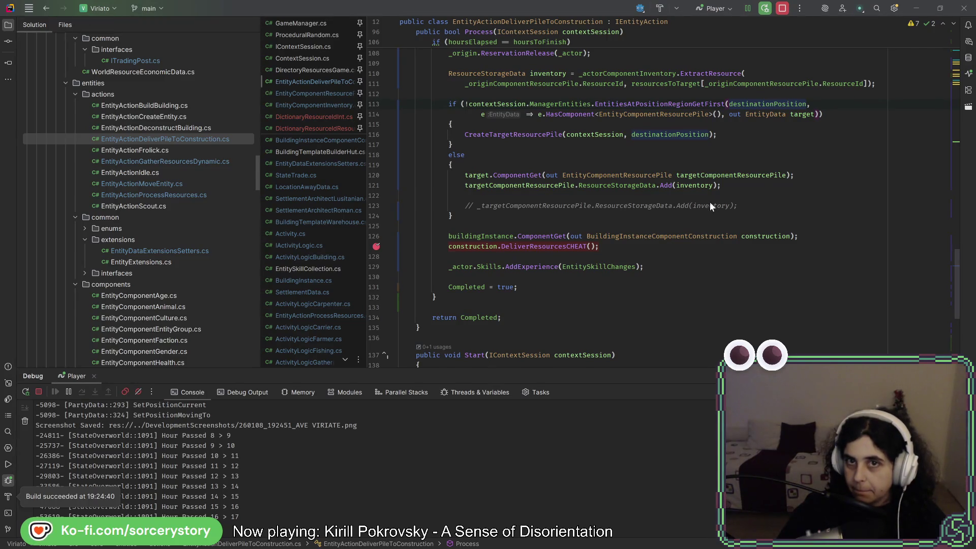
# Step: Set a breakpoint on Process and change line 106's check to hoursElapsed >= hoursToFinish
pyautogui.scroll(2, 698, 196)
pyautogui.scroll(4, 697, 196)
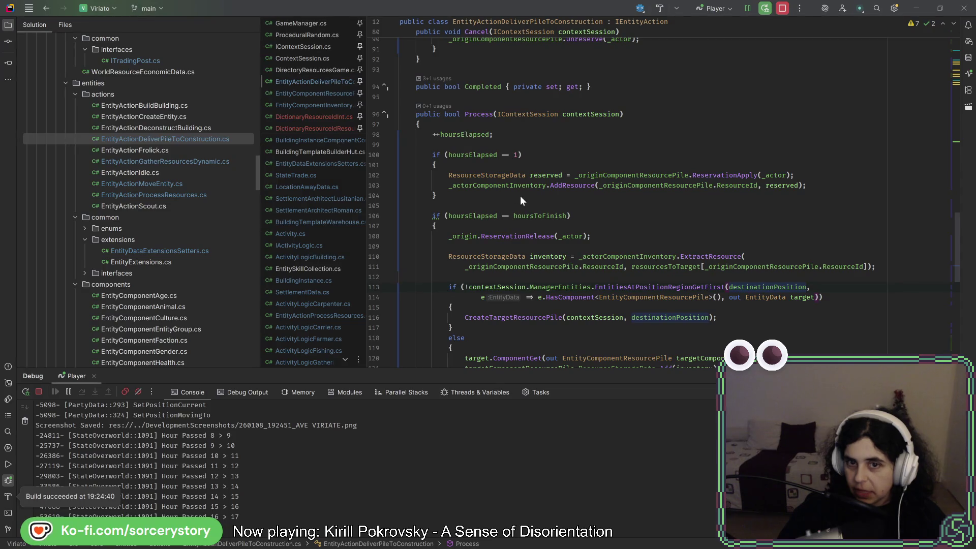
pyautogui.click(529, 216)
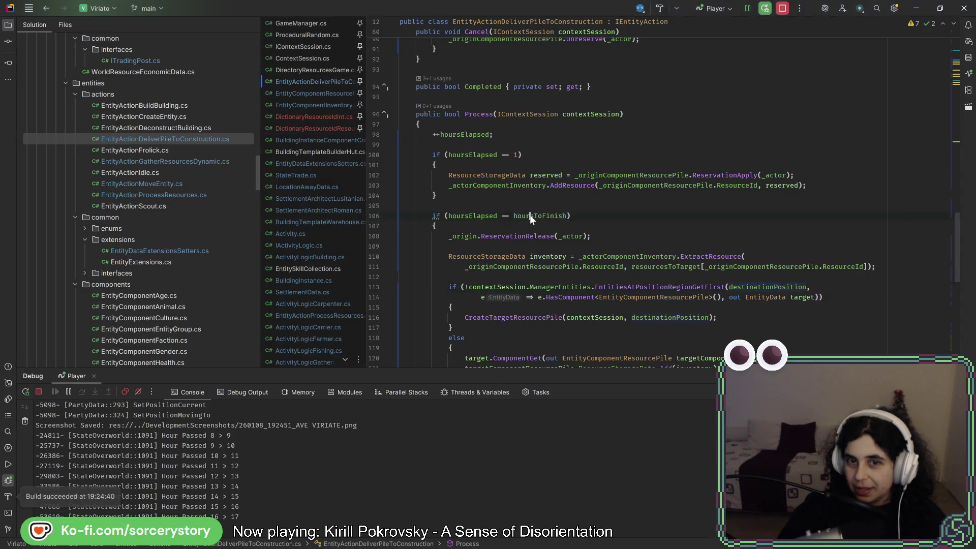
pyautogui.click(375, 134)
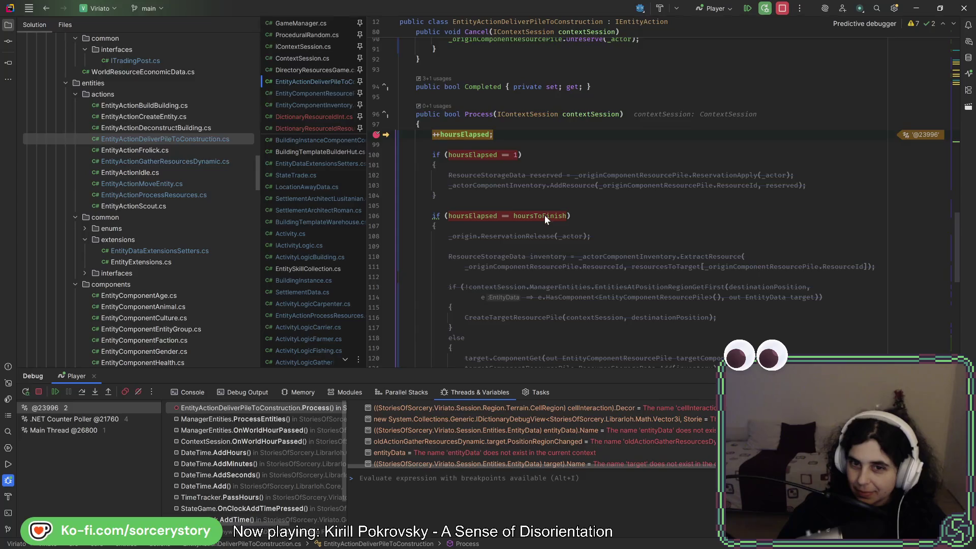
pyautogui.moveTo(545, 215)
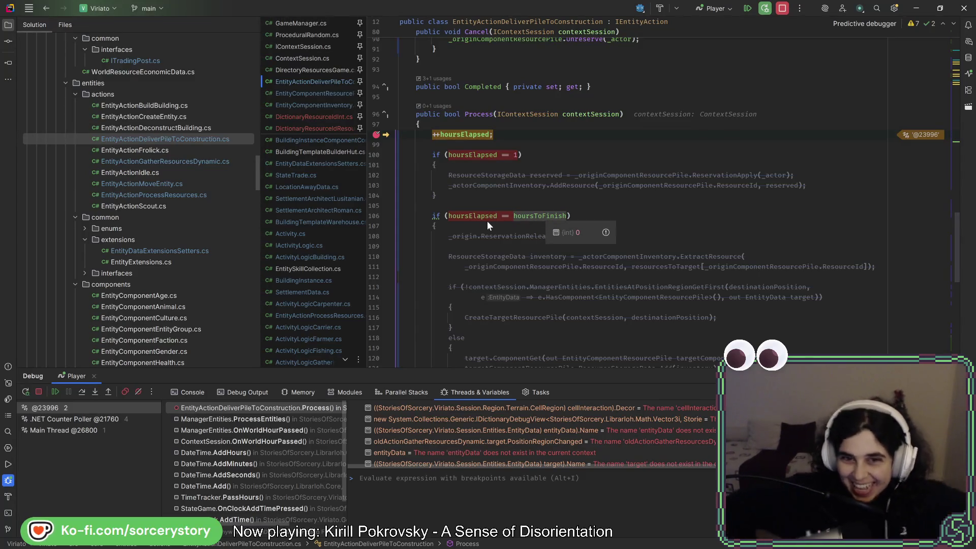
pyautogui.moveTo(487, 222)
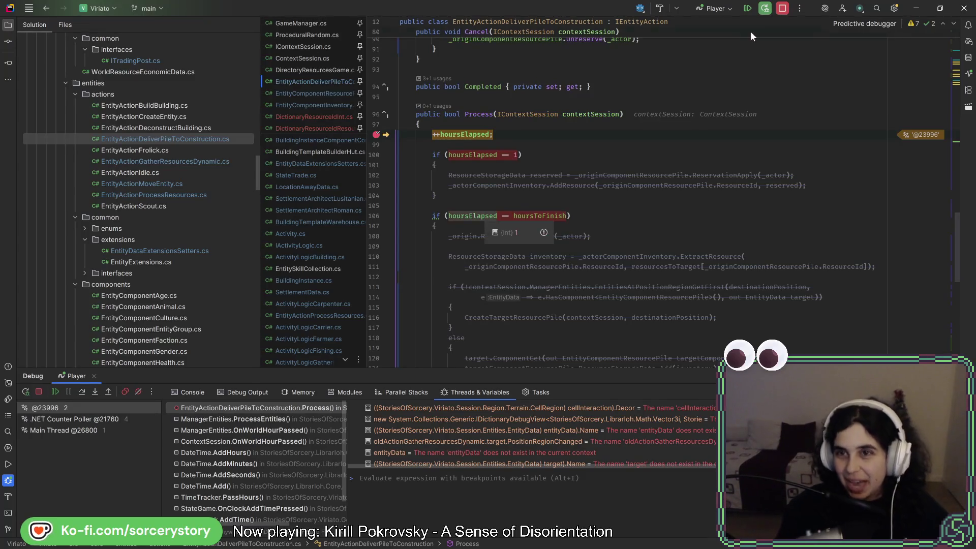
# Step: Stop the Rider debug session and relaunch the game in debug mode from Godot
pyautogui.click(784, 9)
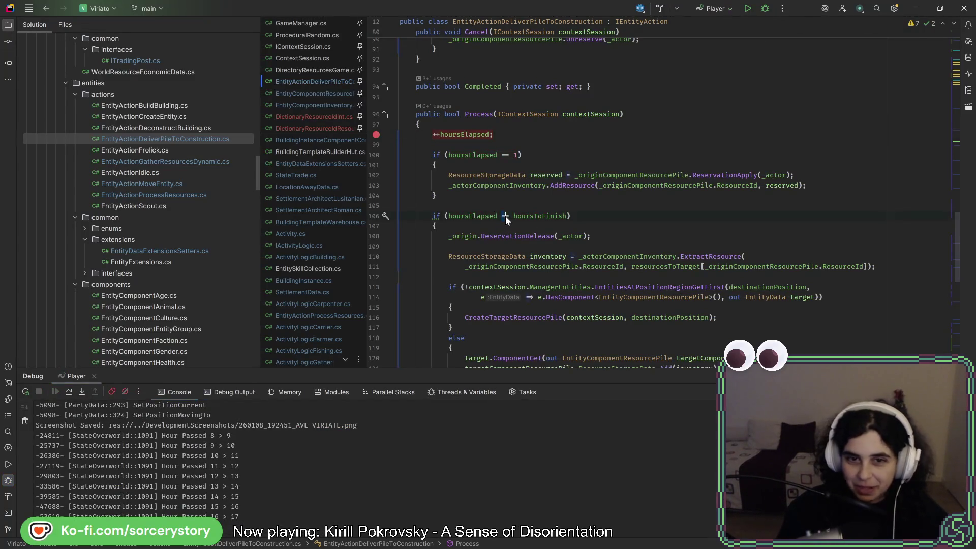
pyautogui.click(528, 183)
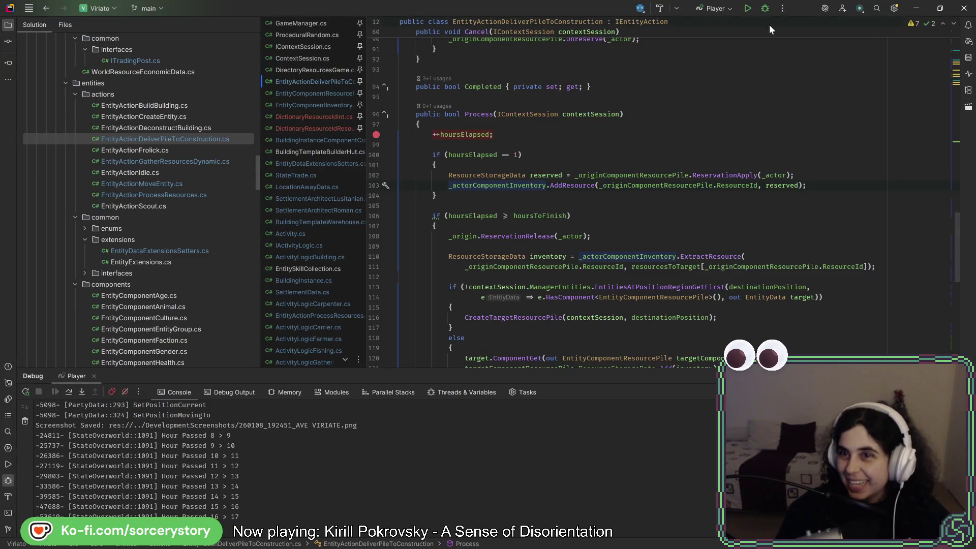
pyautogui.hotkey('alt', 'Tab')
pyautogui.click(802, 21)
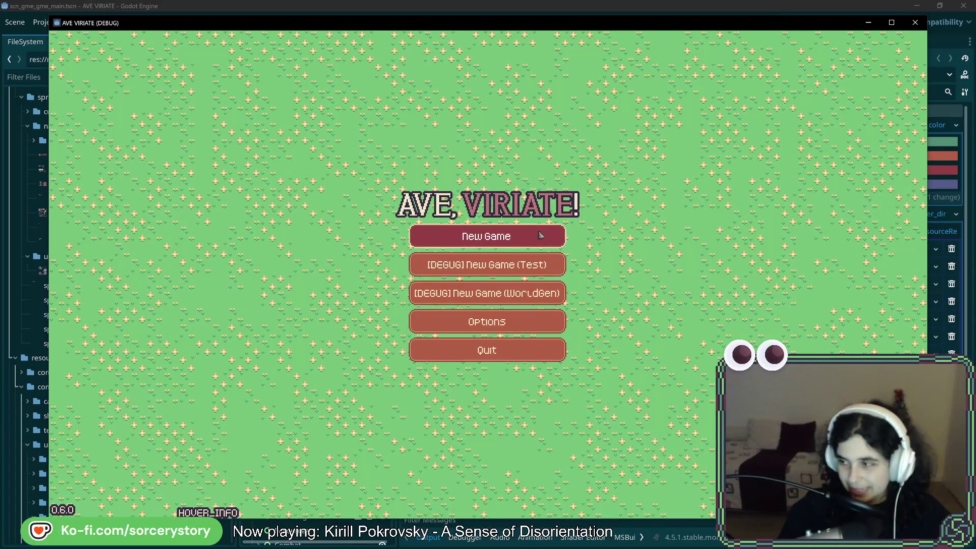
# Step: Start a new game, visit the settlement and remove four large trees near the party
pyautogui.click(541, 236)
pyautogui.click(566, 313)
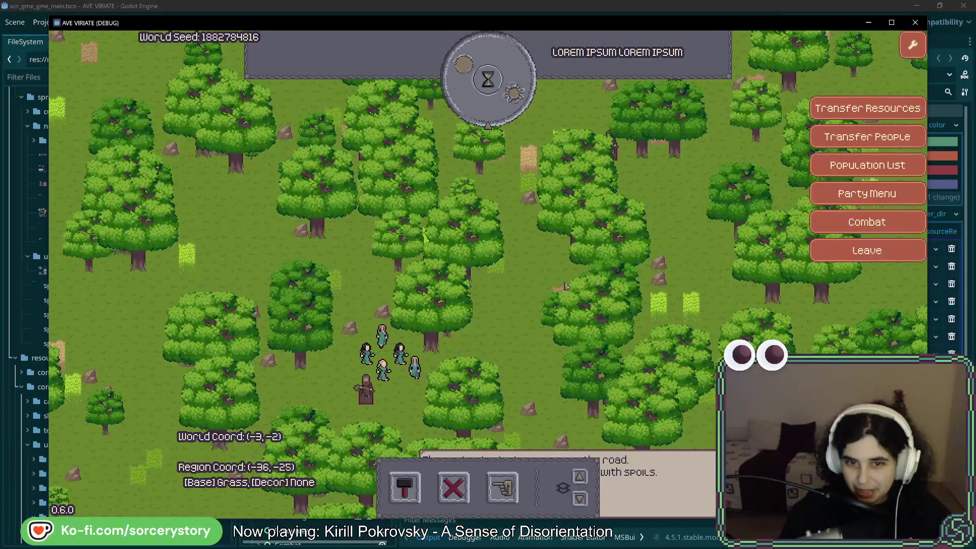
pyautogui.click(592, 293)
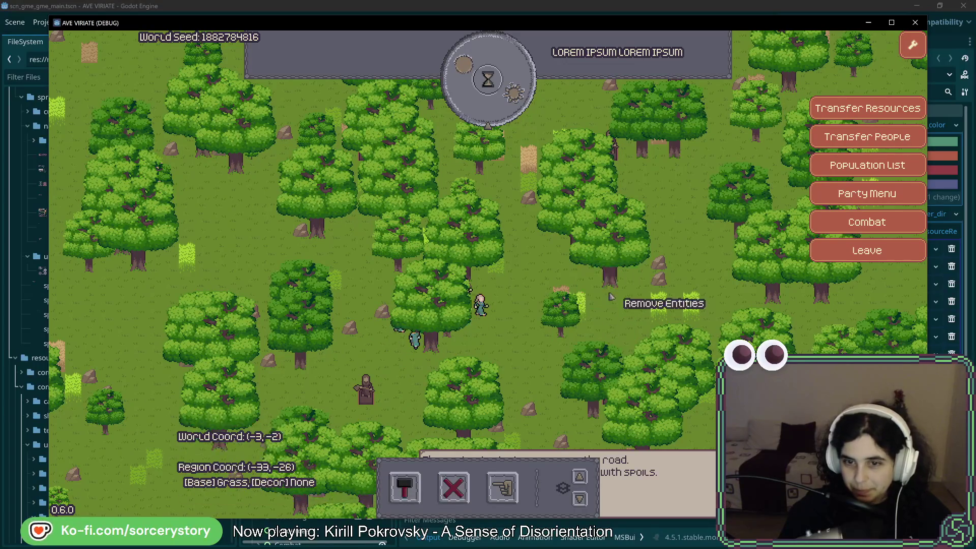
pyautogui.click(607, 277)
pyautogui.click(445, 344)
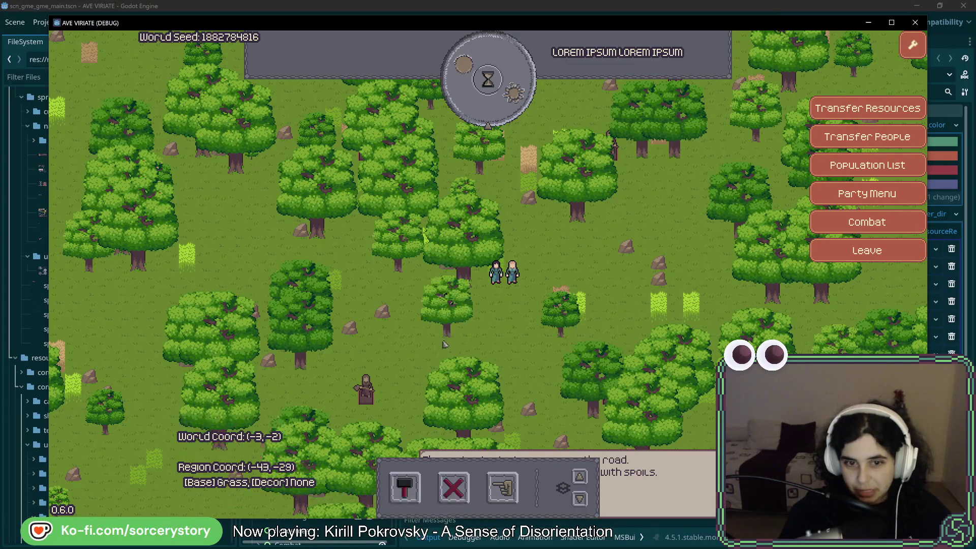
pyautogui.click(465, 239)
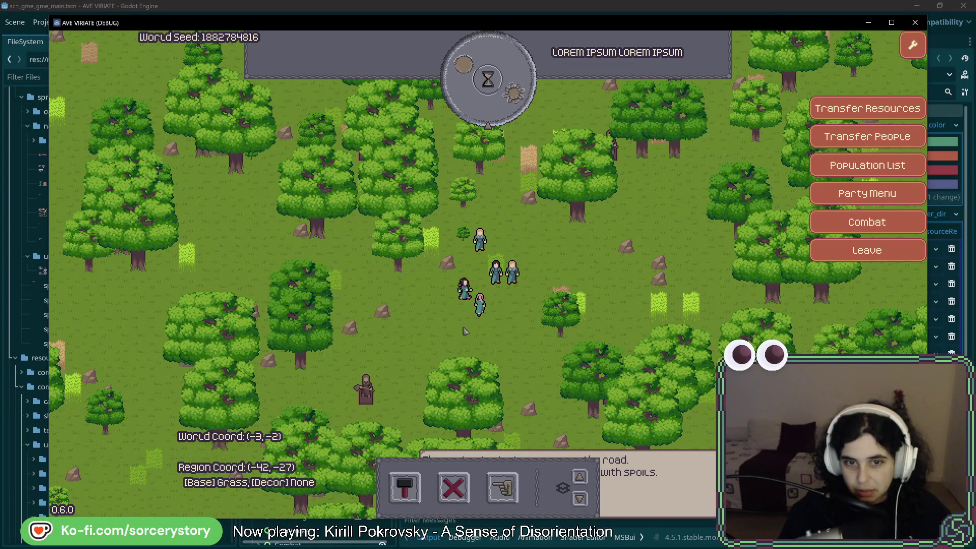
# Step: Mark work spots beside the party and pick a house blueprint from the build menu
pyautogui.rightClick(498, 288)
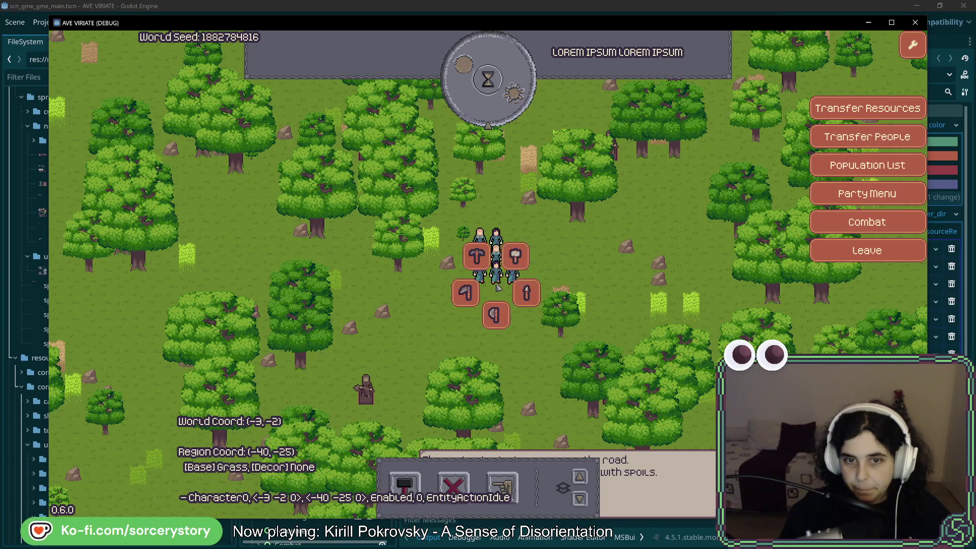
pyautogui.rightClick(497, 286)
pyautogui.rightClick(514, 284)
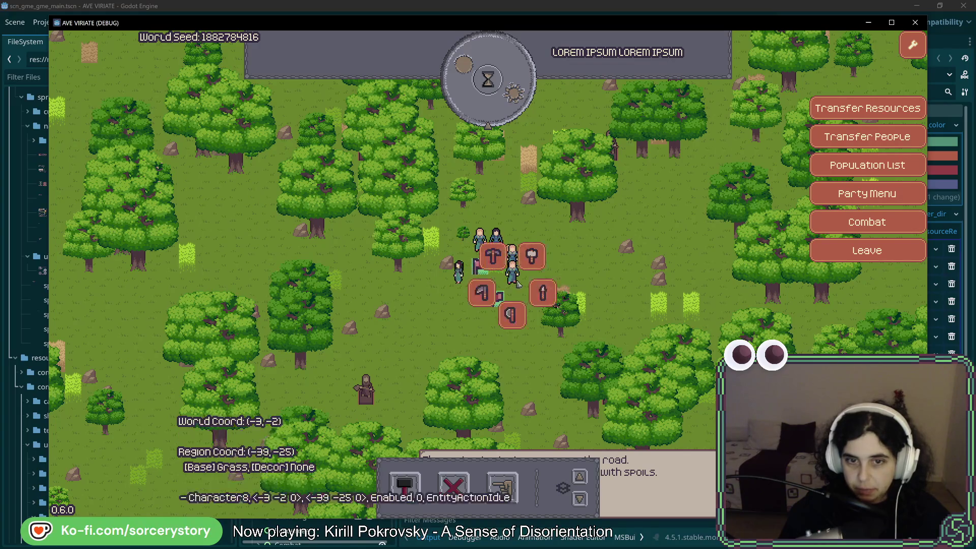
pyautogui.rightClick(517, 284)
pyautogui.rightClick(500, 261)
pyautogui.click(544, 246)
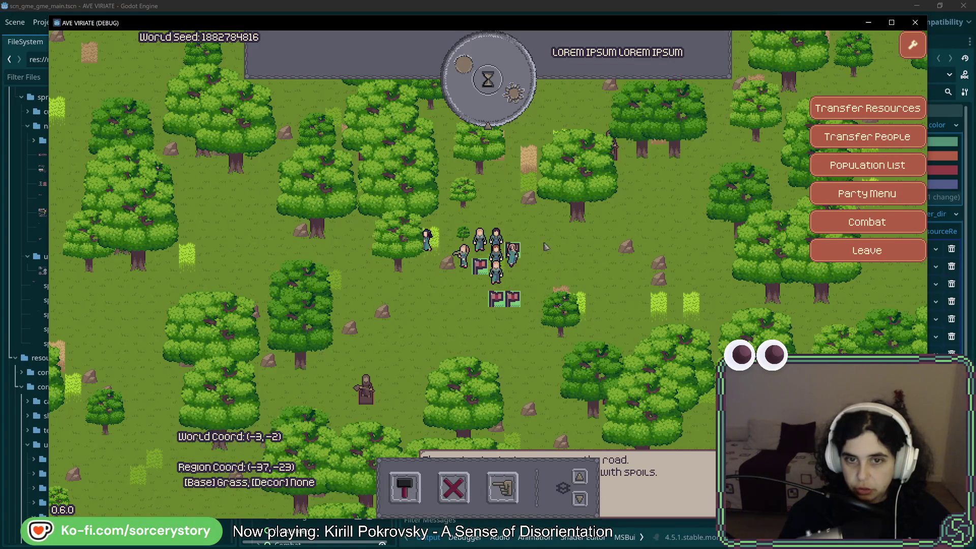
pyautogui.click(414, 479)
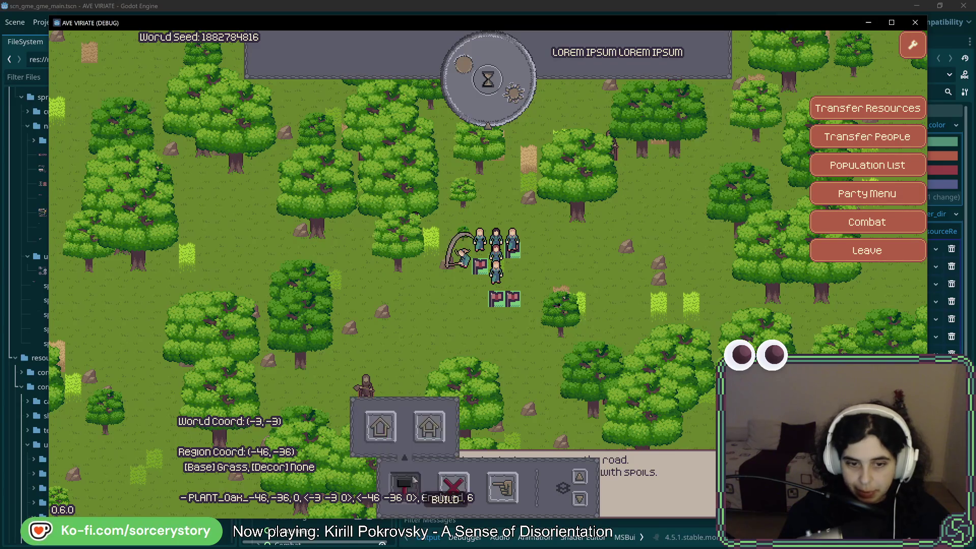
pyautogui.click(380, 426)
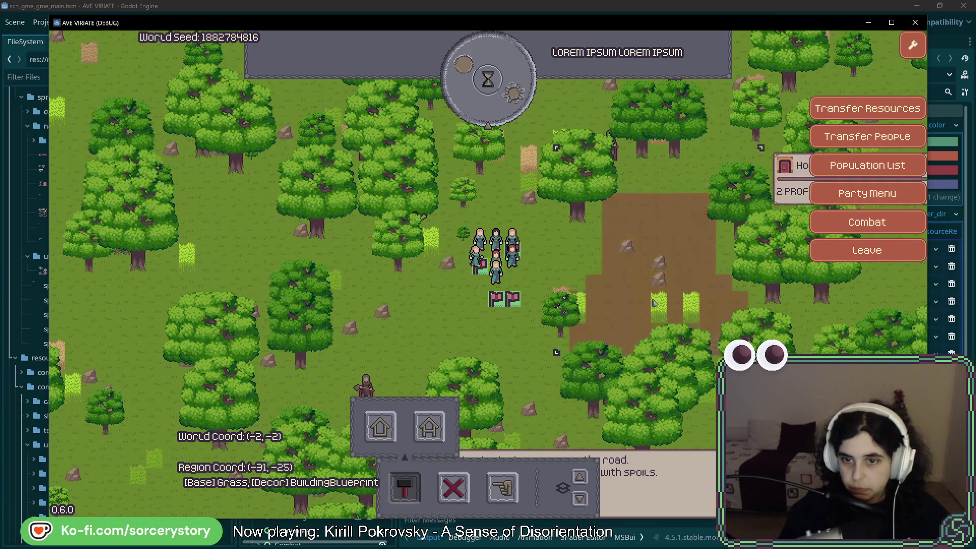
# Step: Let several hours of game time pass with Pass 1 Hour
pyautogui.press('d')
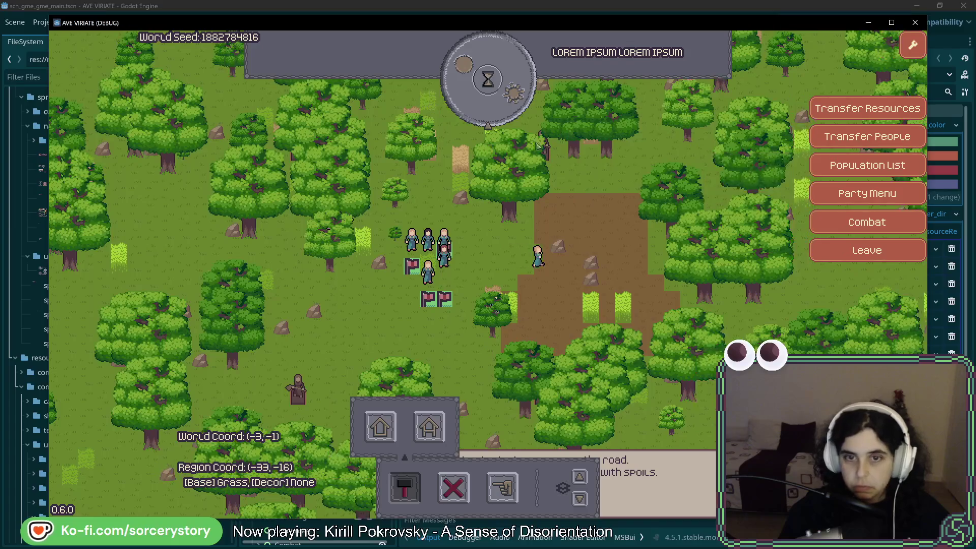
pyautogui.click(507, 100)
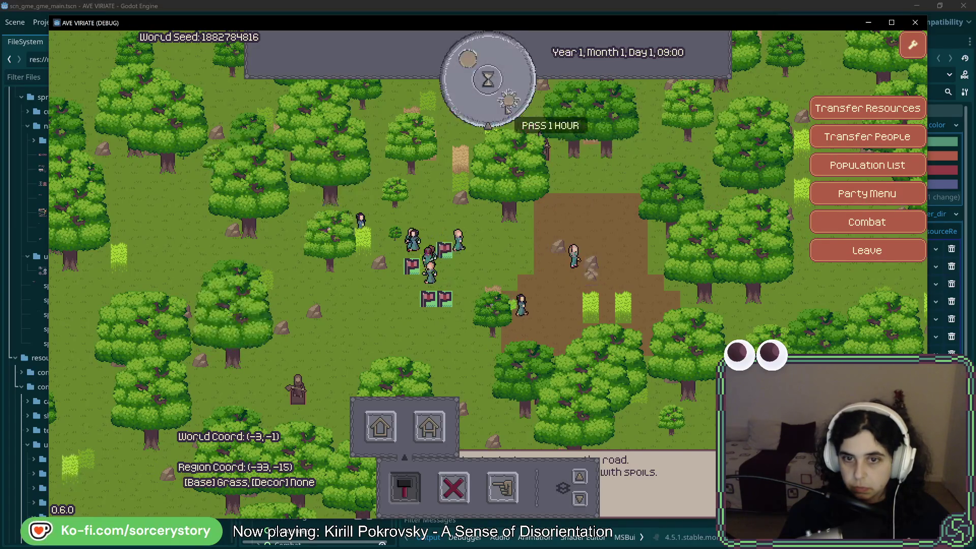
pyautogui.click(507, 101)
pyautogui.click(507, 106)
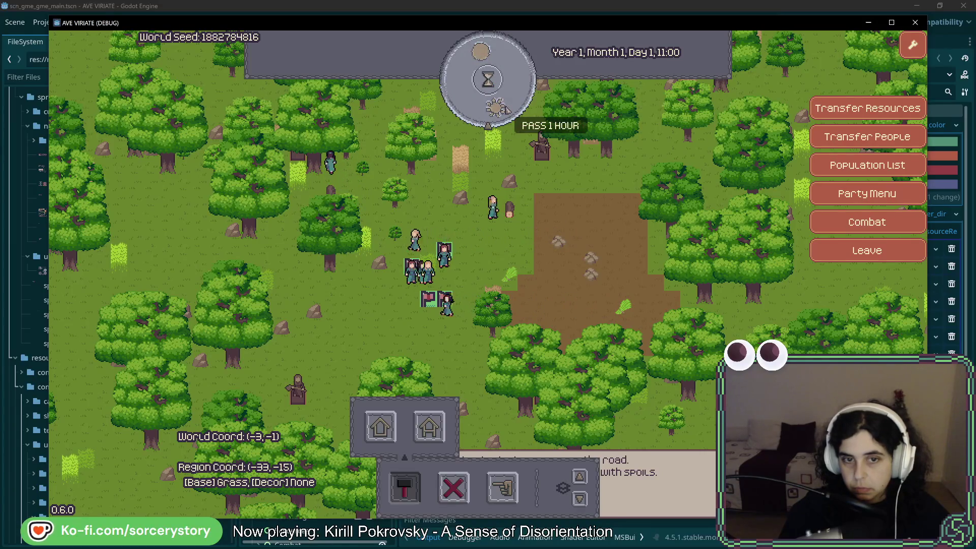
pyautogui.click(506, 109)
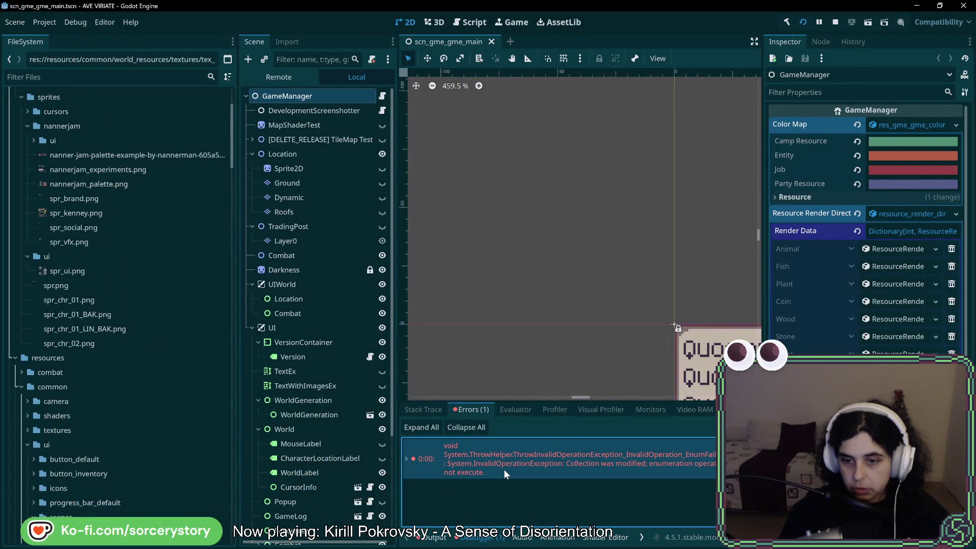
# Step: Expand the 'Collection was modified' error and scroll its stack trace into ManagerEntities.cs
pyautogui.doubleClick(504, 470)
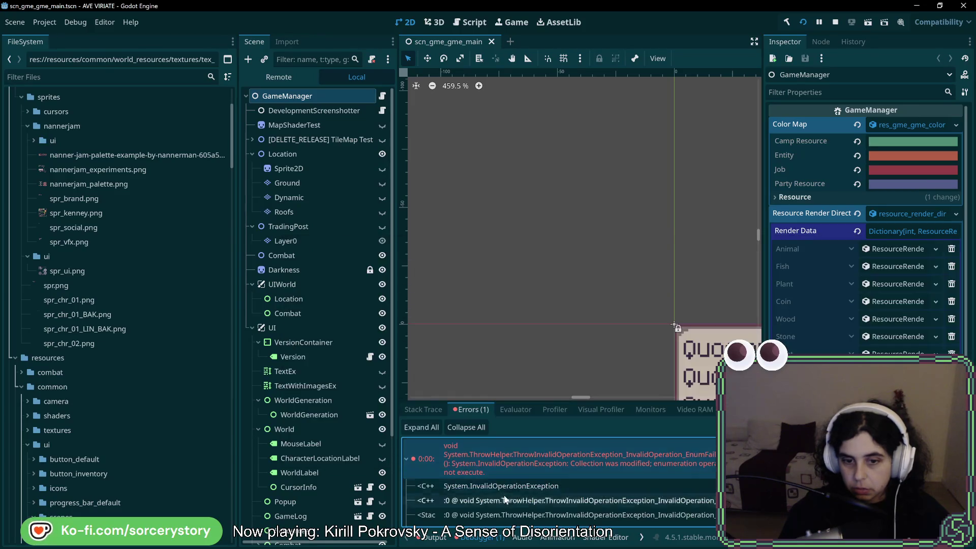
pyautogui.scroll(-2, 507, 501)
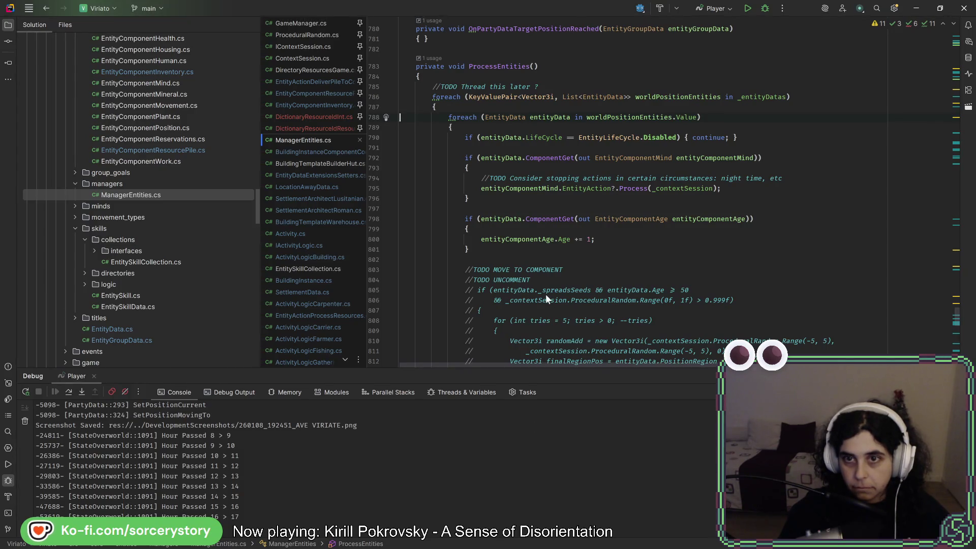
pyautogui.hotkey('alt', 'Tab')
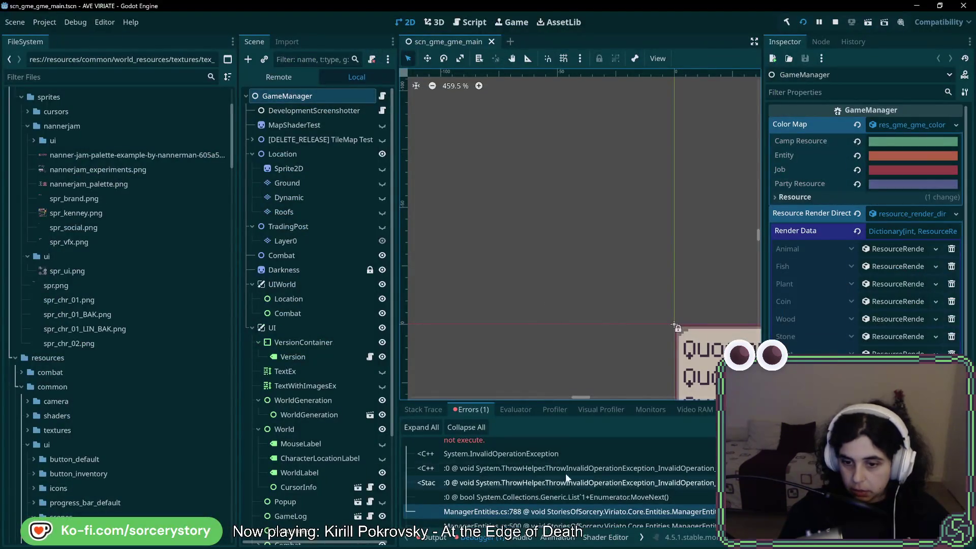
pyautogui.scroll(-2, 565, 473)
pyautogui.doubleClick(568, 492)
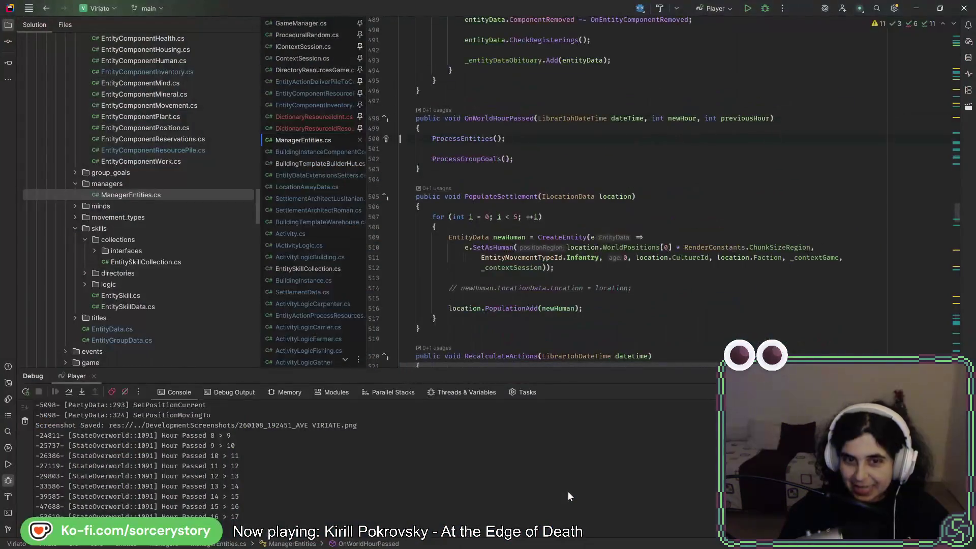
pyautogui.hotkey('alt', 'Tab')
pyautogui.doubleClick(550, 486)
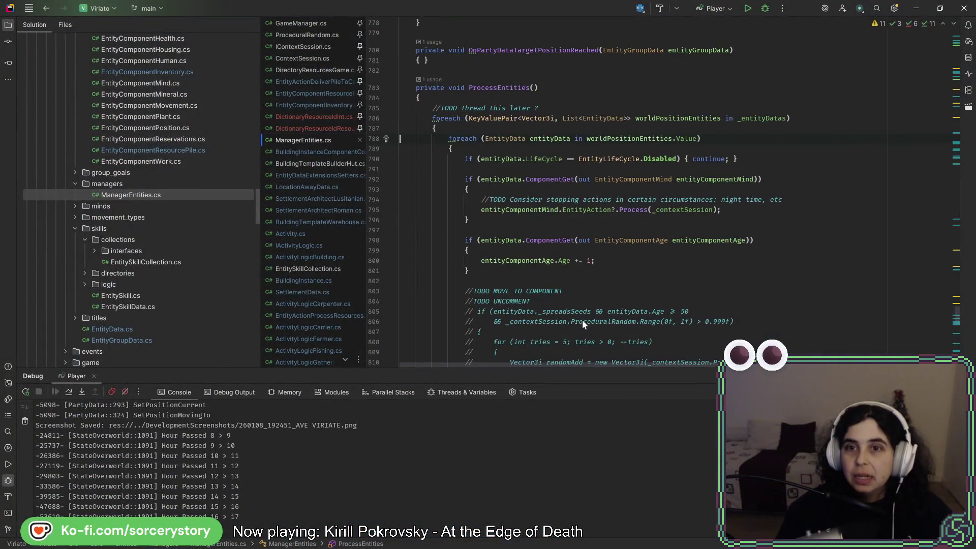
pyautogui.moveTo(622, 209)
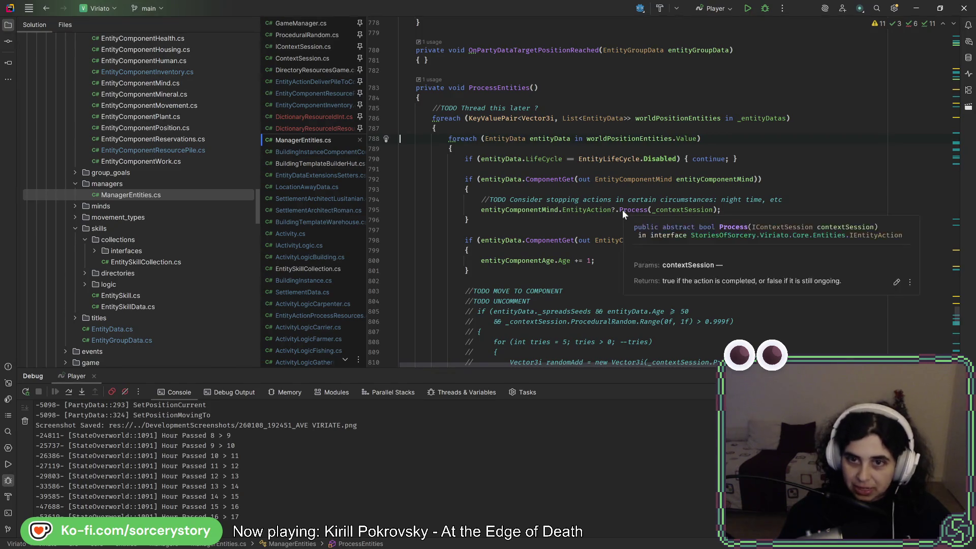
pyautogui.hotkey('alt', 'Tab')
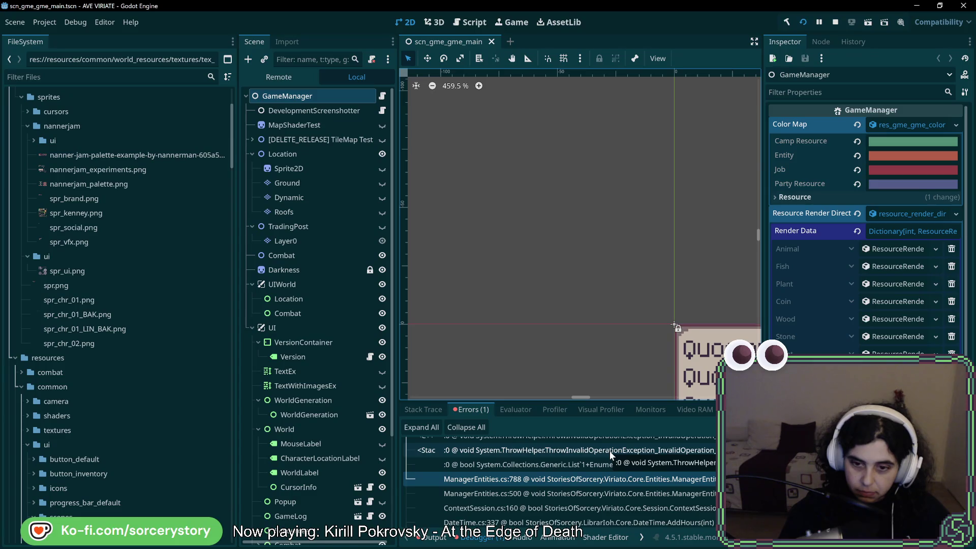
pyautogui.scroll(3, 612, 478)
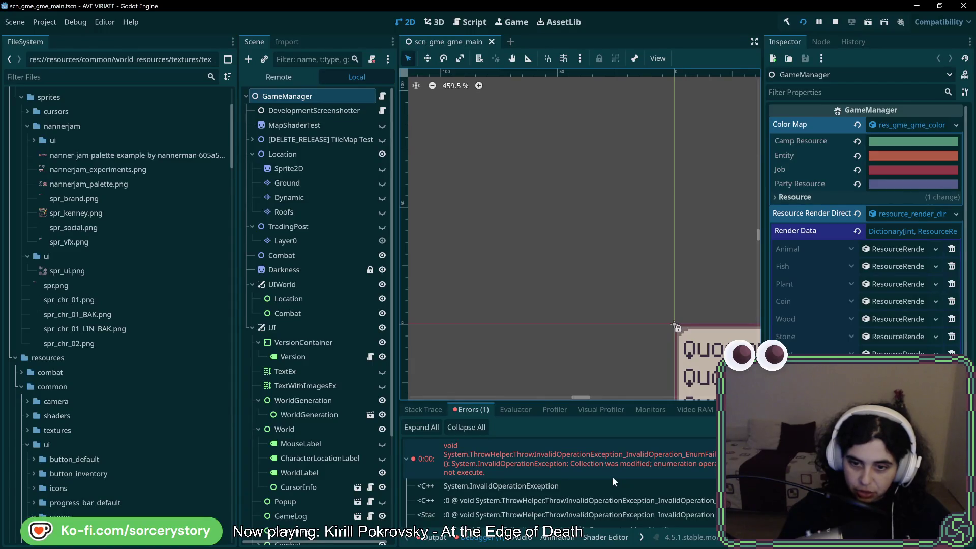
pyautogui.doubleClick(612, 477)
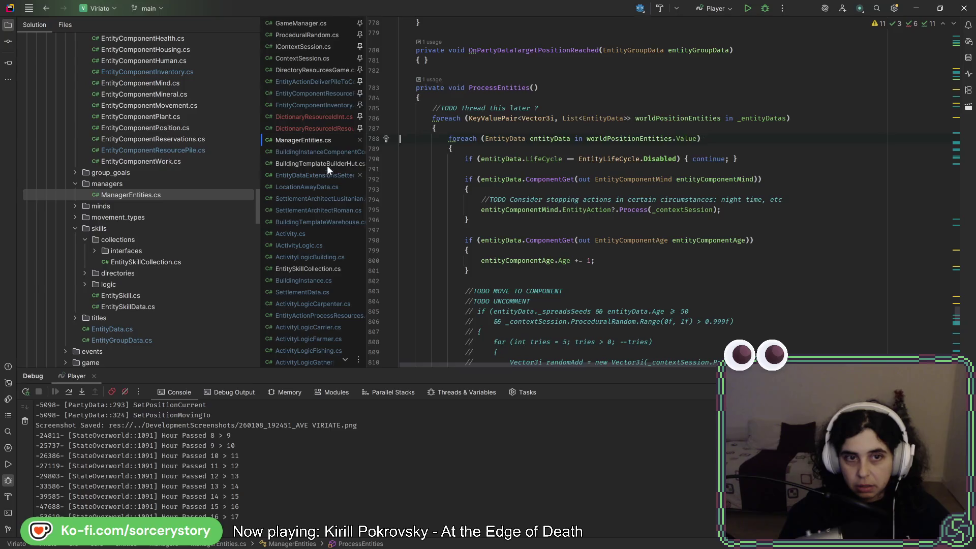
# Step: Open EntityActionDeliverPileToConstruction.cs and review its Process method
pyautogui.click(322, 151)
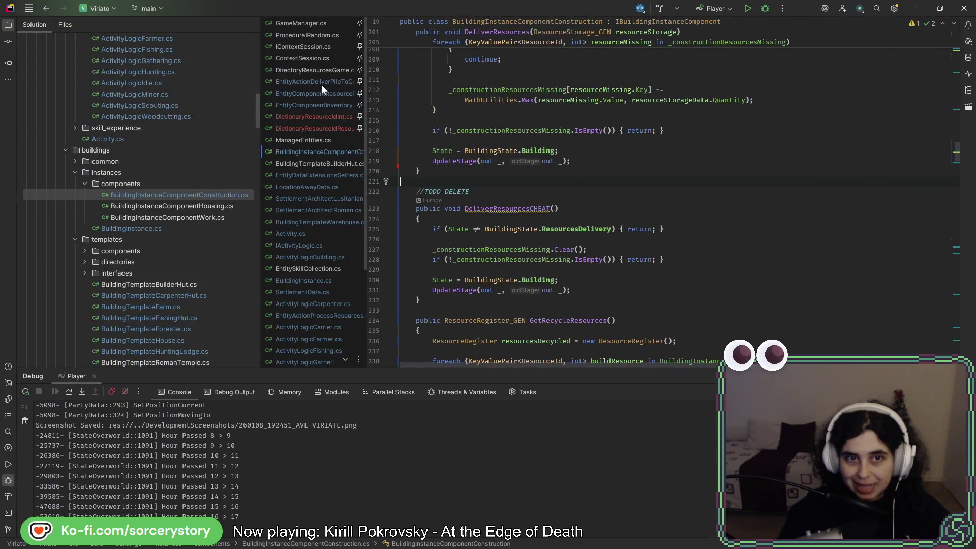
pyautogui.scroll(20, 224, 213)
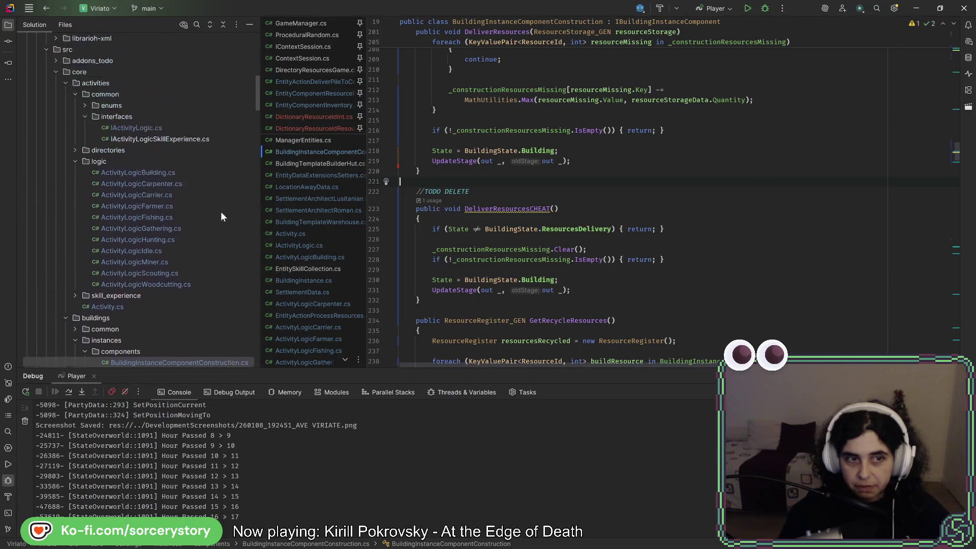
pyautogui.scroll(-15, 224, 209)
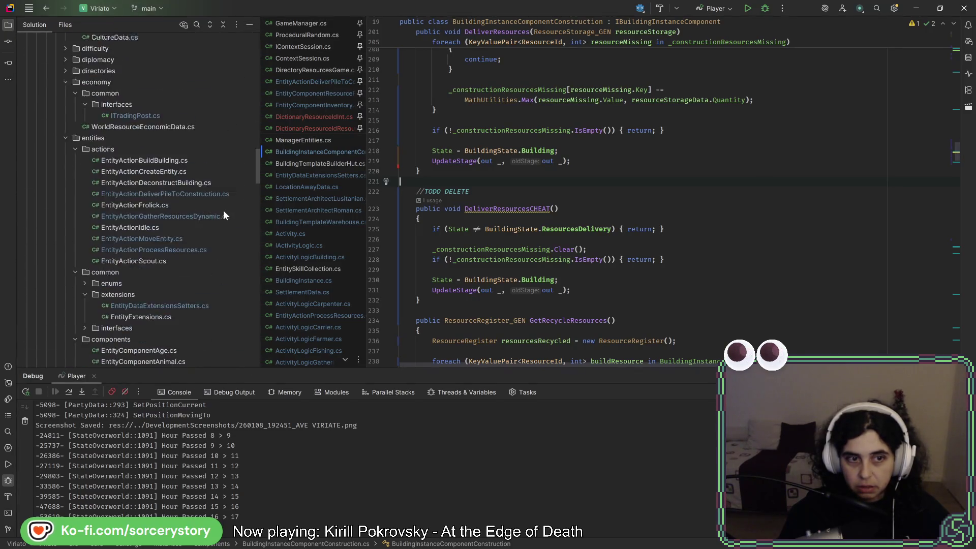
pyautogui.doubleClick(198, 185)
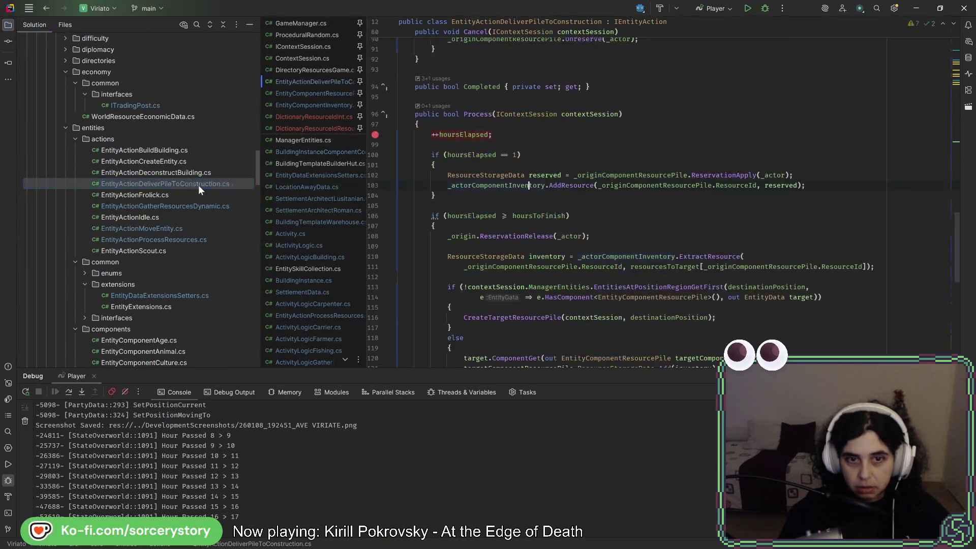
pyautogui.moveTo(566, 215)
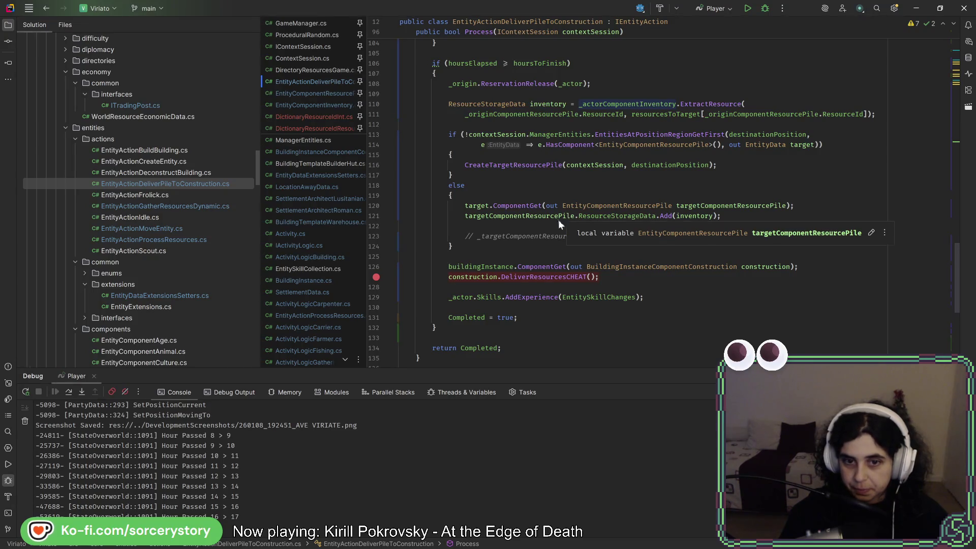
pyautogui.scroll(-5, 543, 244)
pyautogui.scroll(-2, 529, 265)
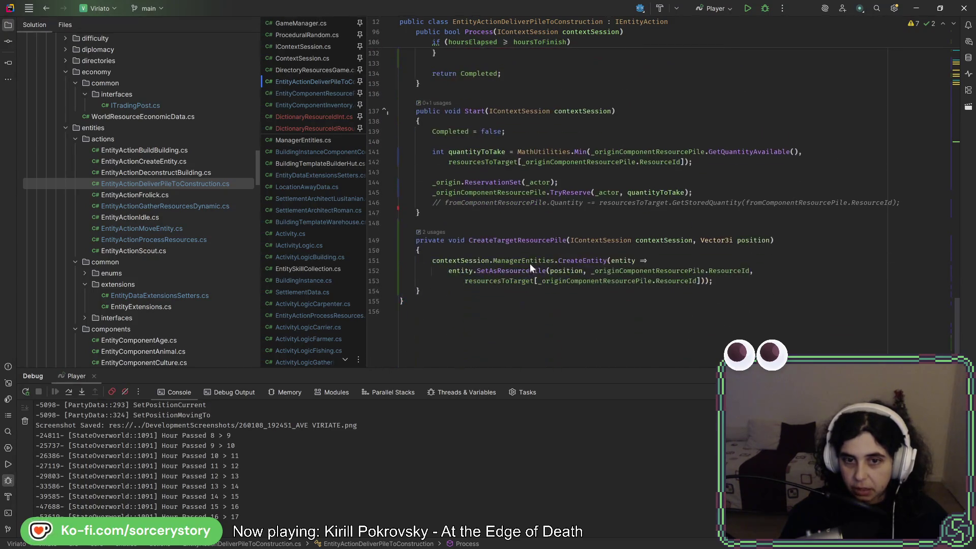
pyautogui.scroll(10, 529, 264)
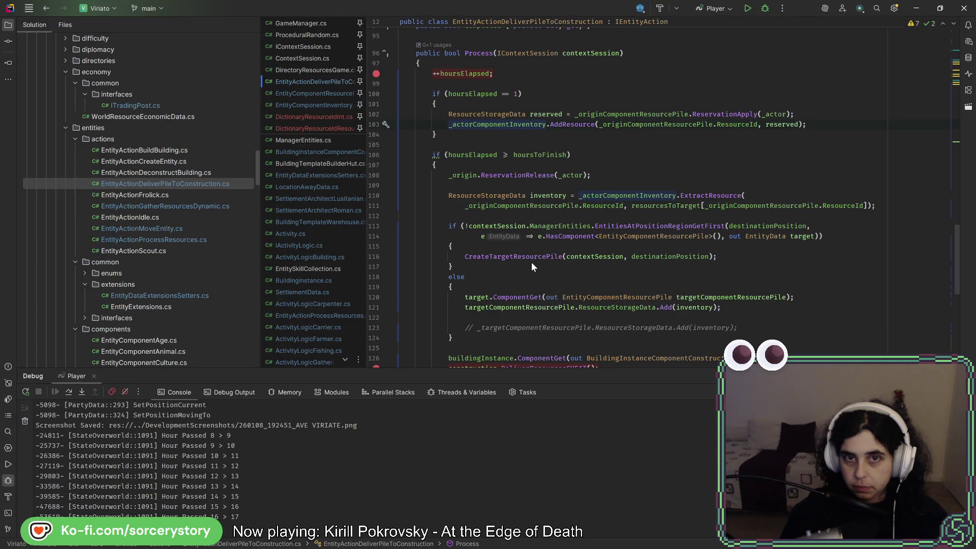
pyautogui.scroll(-3, 532, 261)
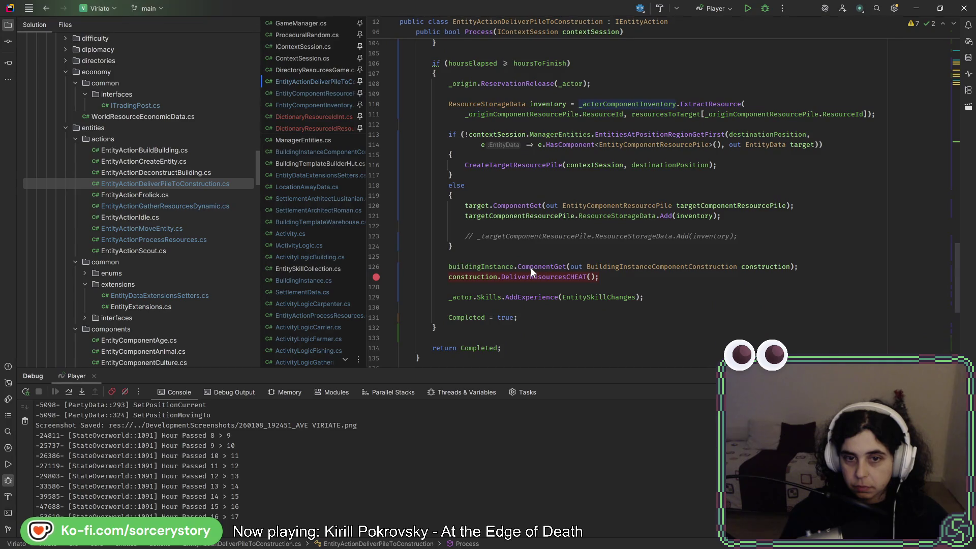
# Step: Highlight uses of targetComponentResourcePile and jump to the CreateTargetResourcePile definition
pyautogui.moveTo(485, 278)
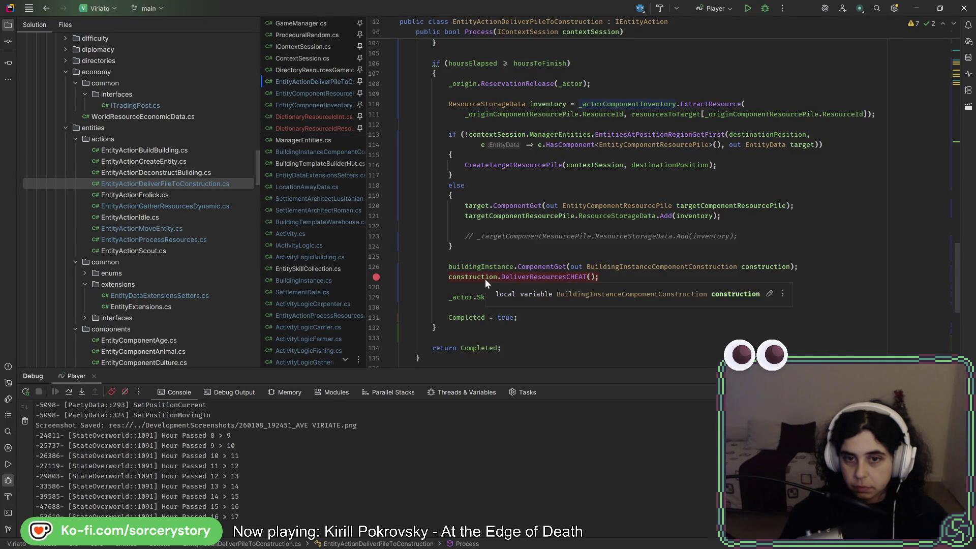
pyautogui.click(529, 277)
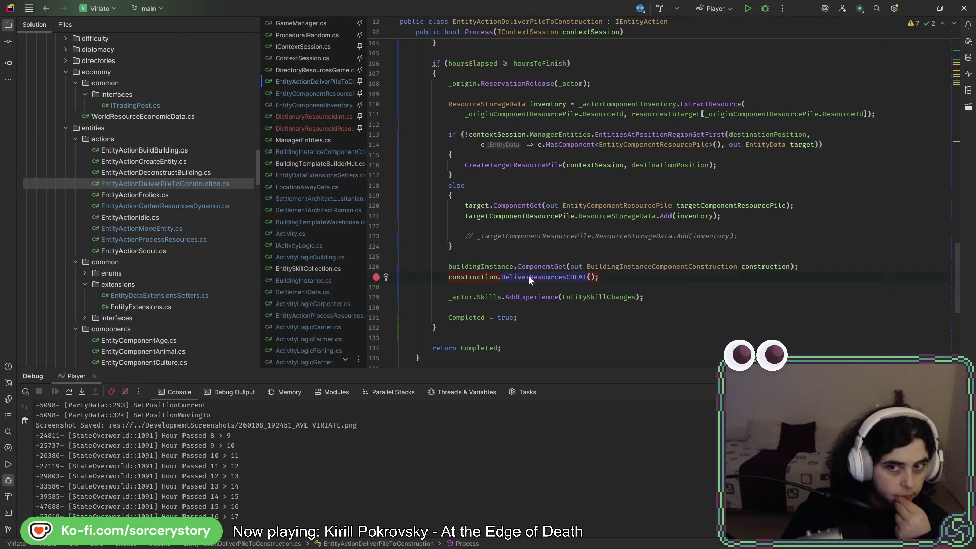
pyautogui.moveTo(528, 278)
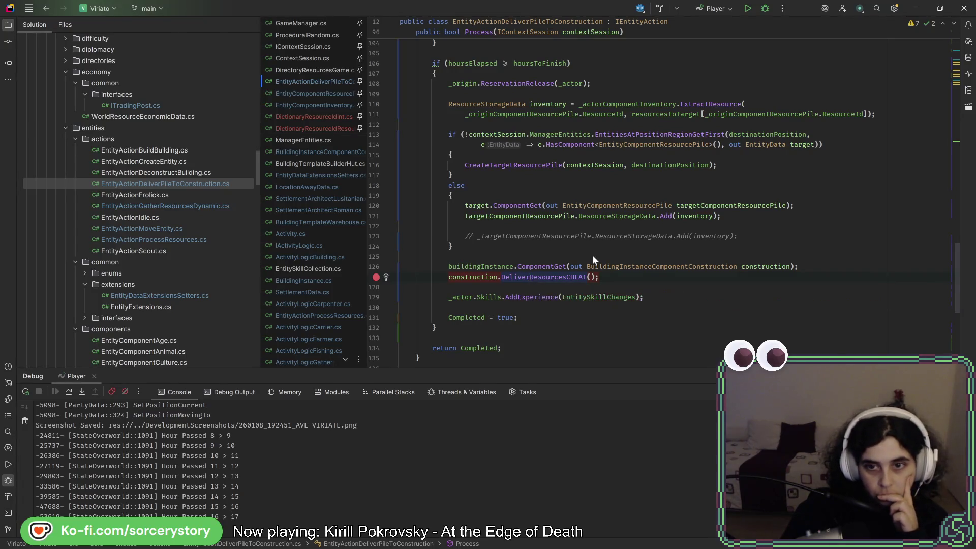
pyautogui.scroll(1, 590, 254)
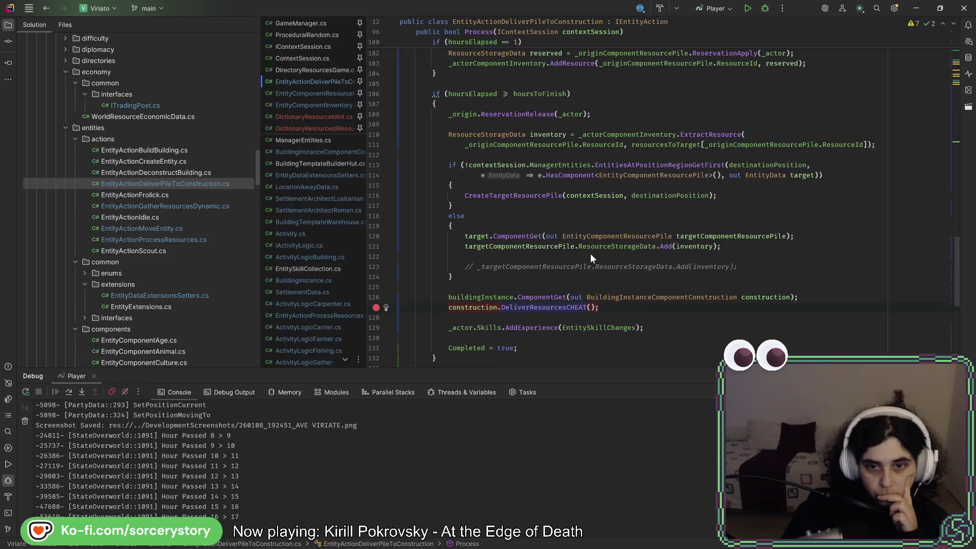
pyautogui.scroll(1, 590, 253)
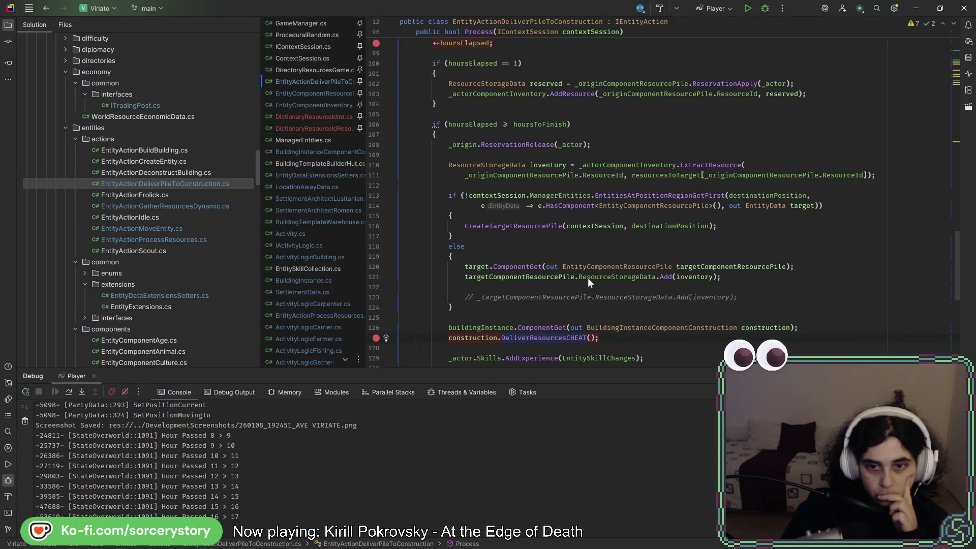
pyautogui.click(545, 276)
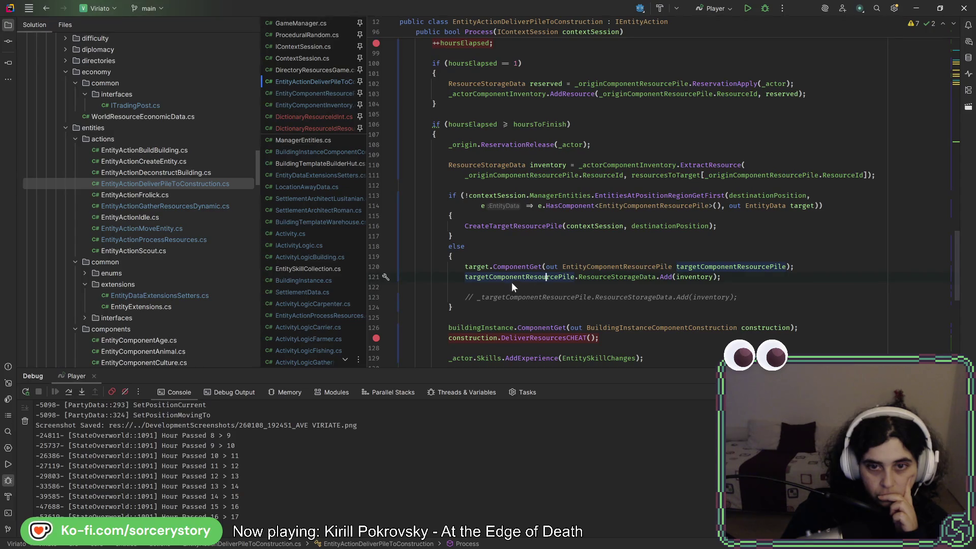
pyautogui.click(512, 226)
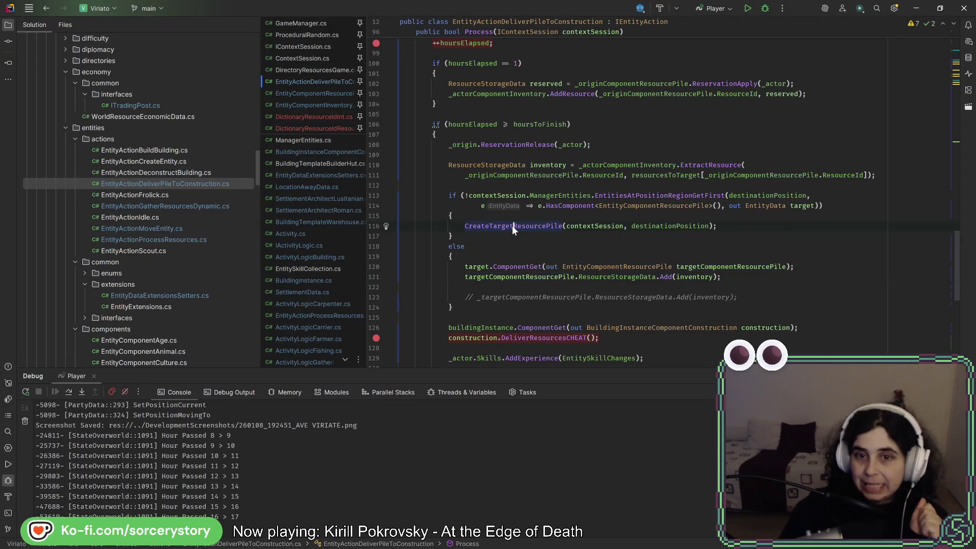
pyautogui.keyDown('ctrl'); pyautogui.click(512, 227); pyautogui.keyUp('ctrl')
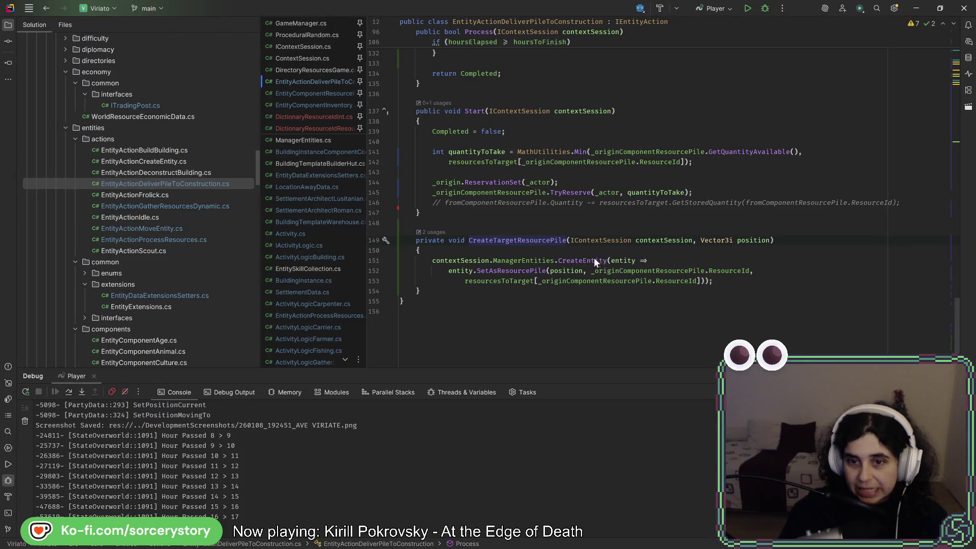
# Step: Check CreateTargetResourcePile's usages, then change its CreateEntity call to CreateEntityDeferred on line 151
pyautogui.click(442, 233)
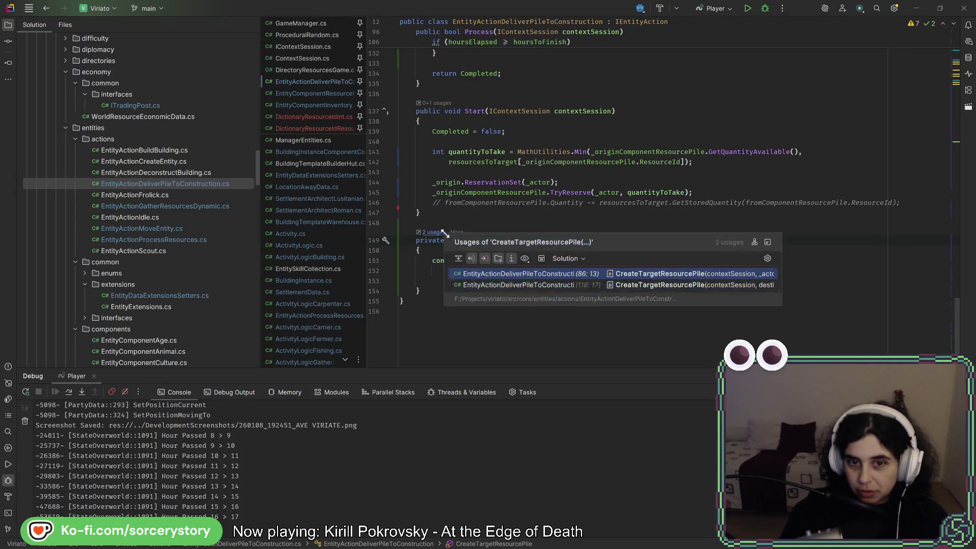
pyautogui.click(645, 276)
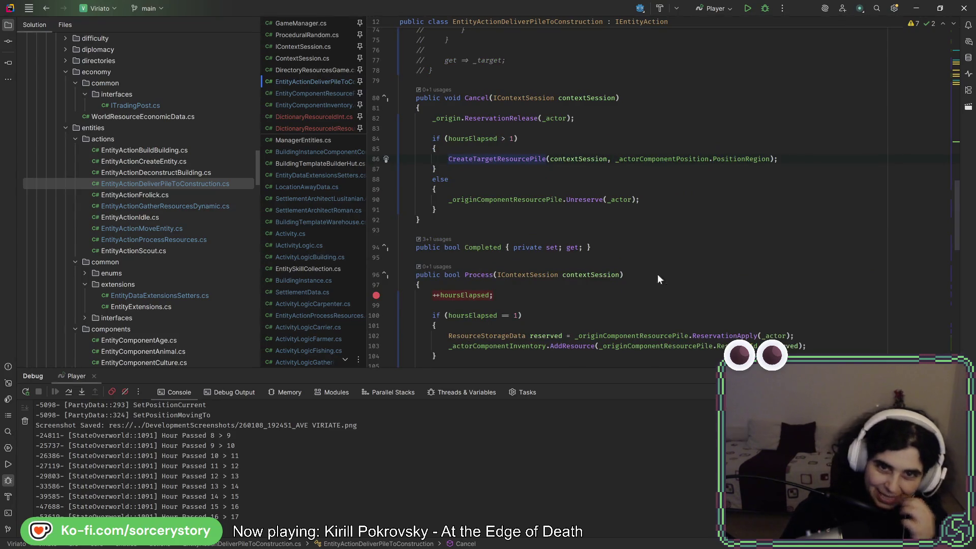
pyautogui.keyDown('ctrl'); pyautogui.click(502, 162); pyautogui.keyUp('ctrl')
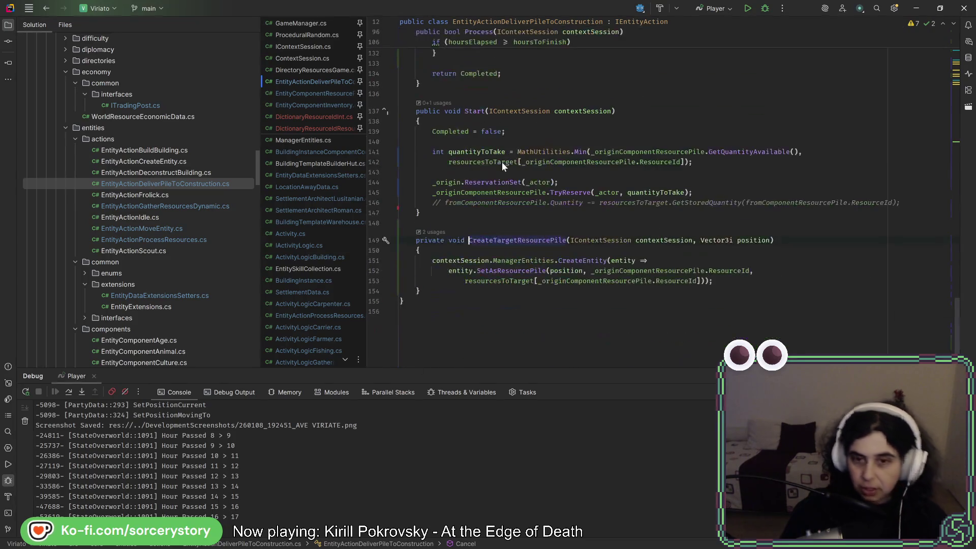
pyautogui.click(604, 262)
pyautogui.write('Def')
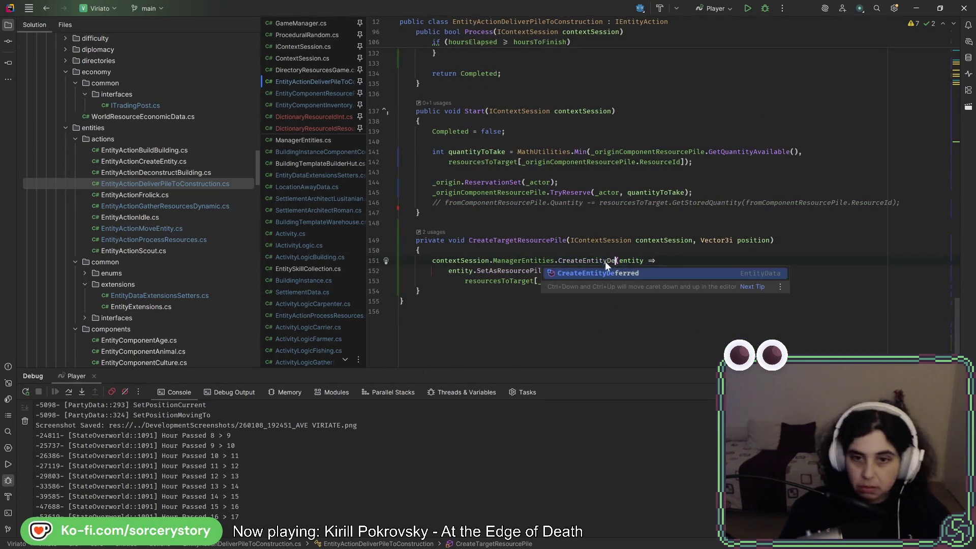
pyautogui.press('Return')
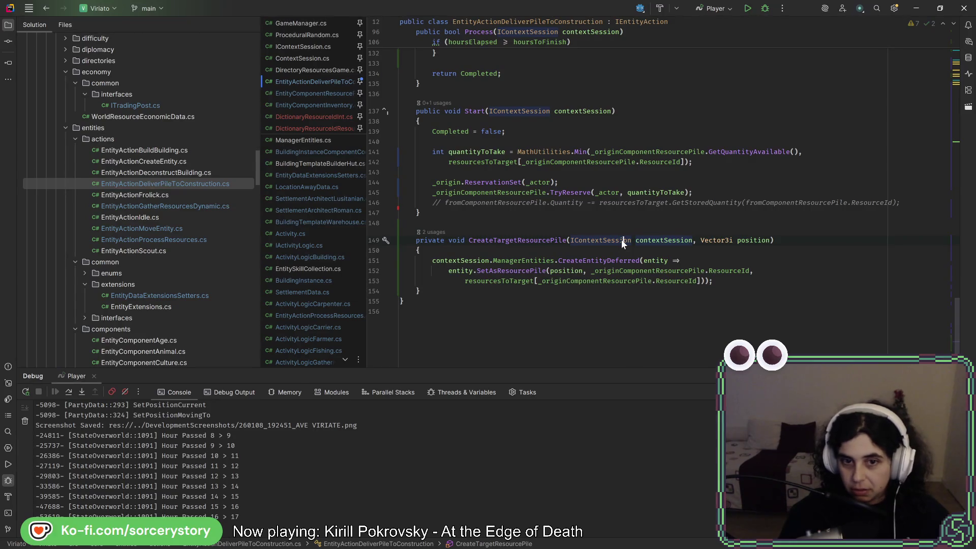
pyautogui.hotkey('alt', 'Tab')
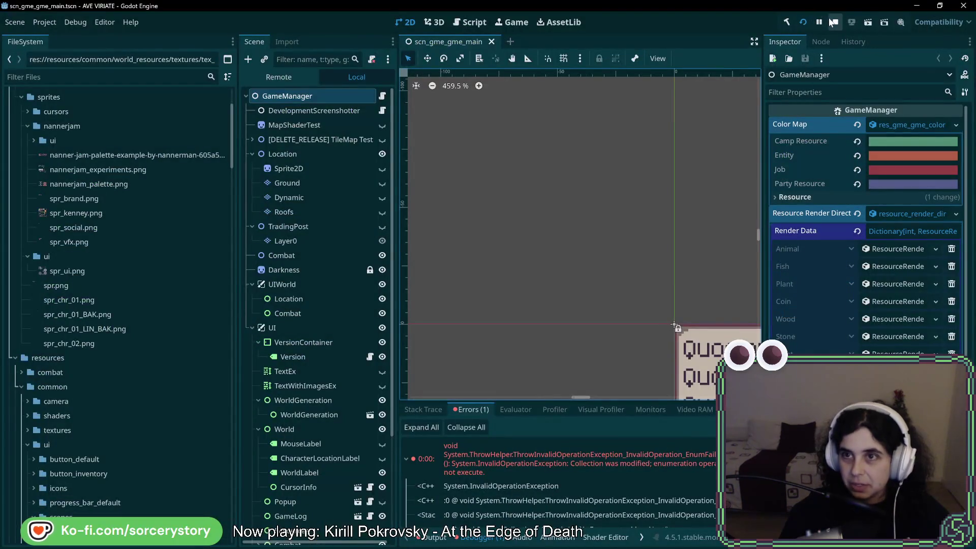
# Step: Stop and re-run the game, start a new game and visit the settlement
pyautogui.click(834, 22)
pyautogui.click(801, 23)
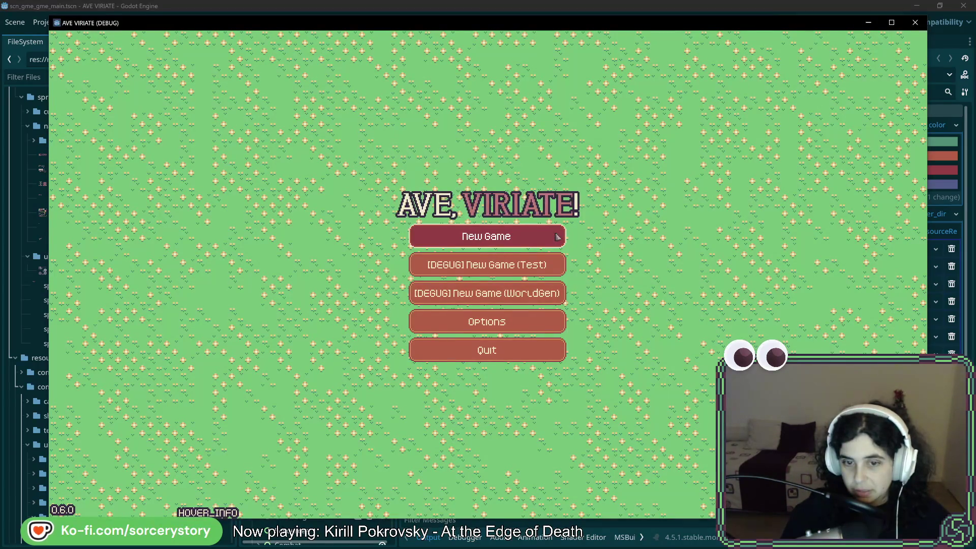
pyautogui.click(557, 236)
pyautogui.click(505, 305)
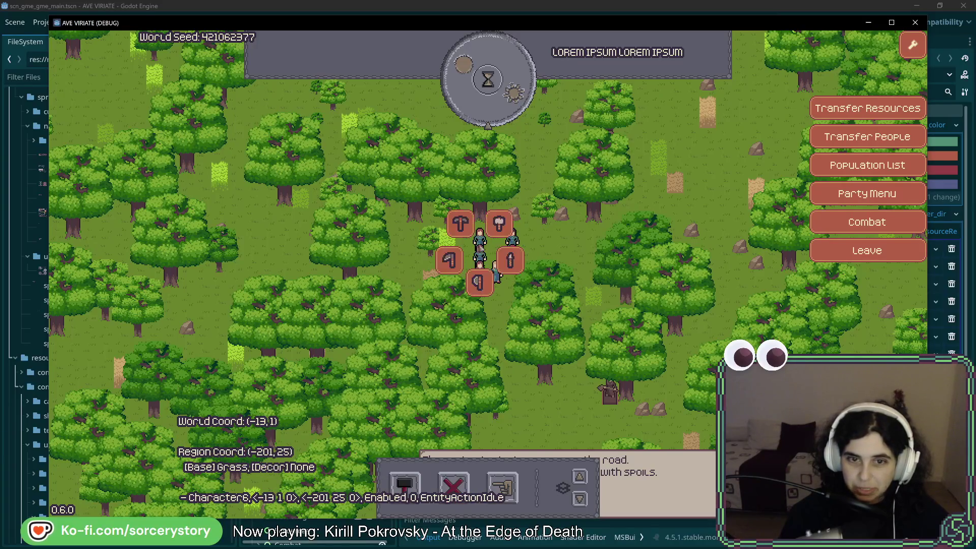
# Step: Assign two villagers the Builder role from their action menus
pyautogui.click(480, 260)
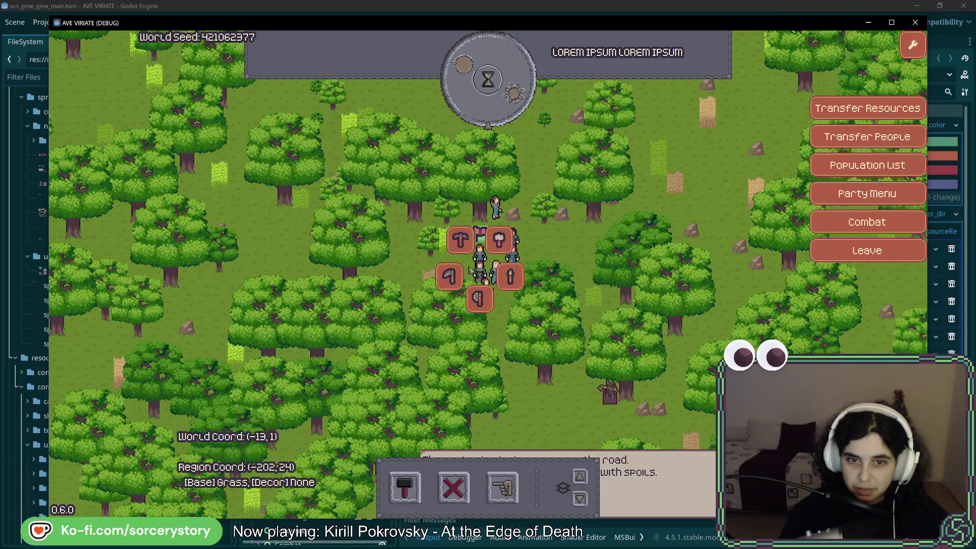
pyautogui.click(487, 290)
pyautogui.click(510, 293)
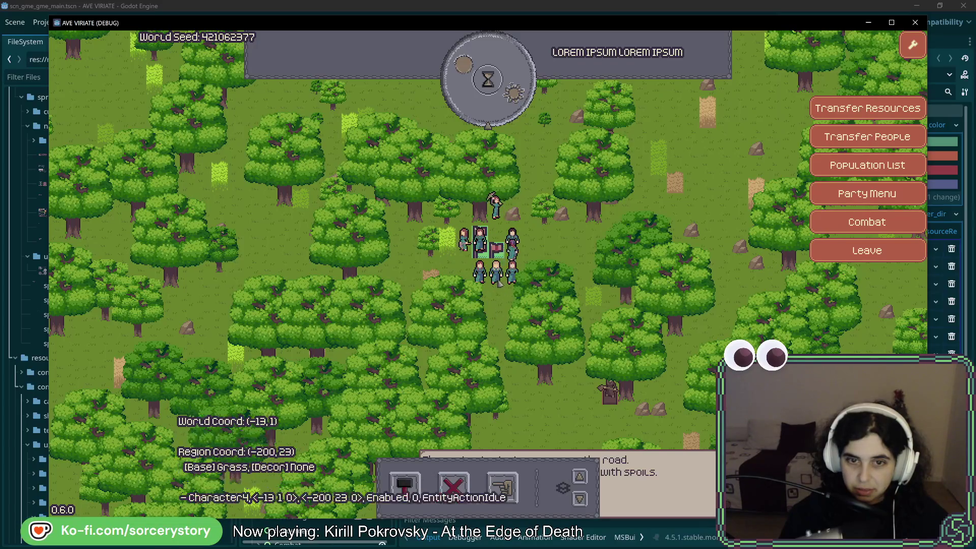
pyautogui.click(495, 272)
pyautogui.click(528, 290)
# Step: Place a House construction site on open ground near the party
pyautogui.moveTo(542, 281)
pyautogui.mouseDown()
pyautogui.moveTo(458, 290)
pyautogui.moveTo(443, 347)
pyautogui.moveTo(492, 387)
pyautogui.mouseUp()
pyautogui.click(405, 486)
pyautogui.click(380, 426)
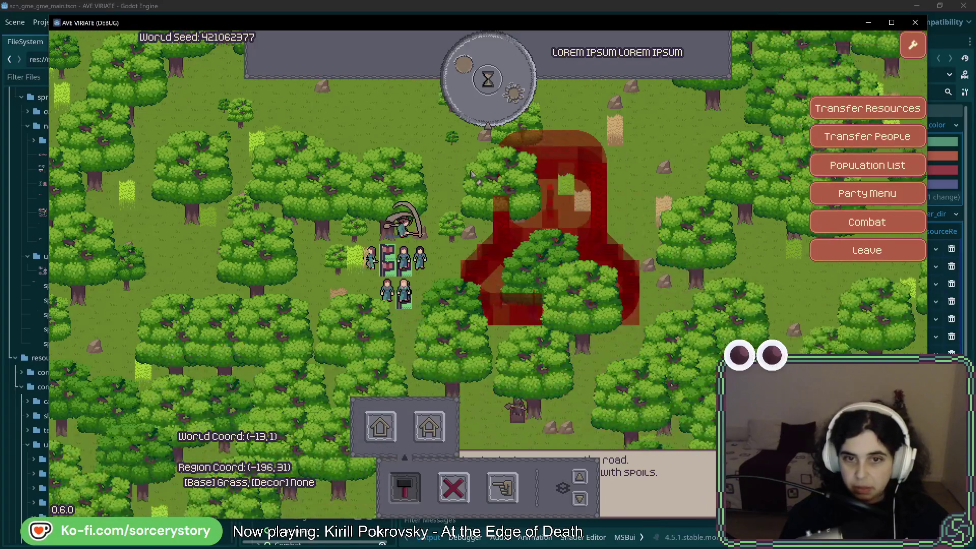
pyautogui.click(472, 174)
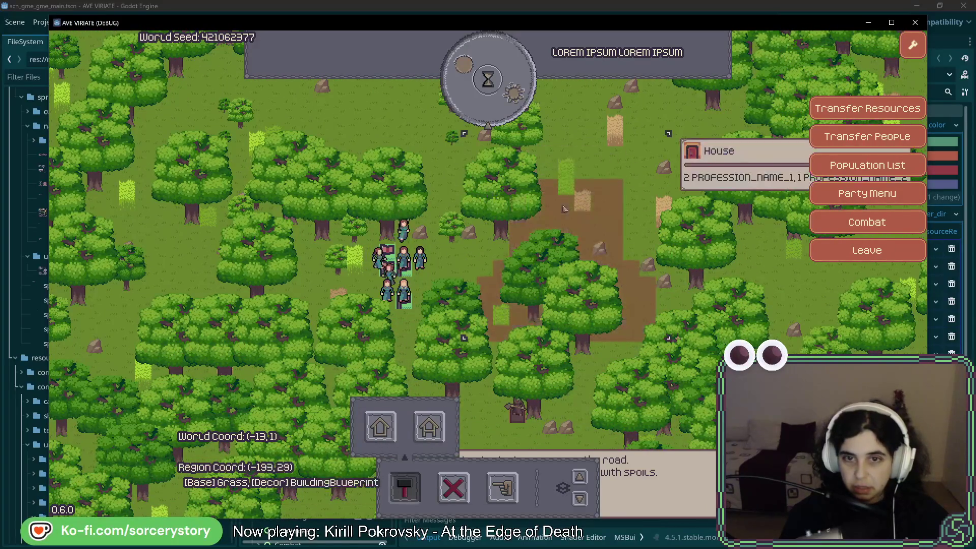
# Step: Pass hours one by one until Day 2, 09:00, when the House shows Building 1/3
pyautogui.click(499, 92)
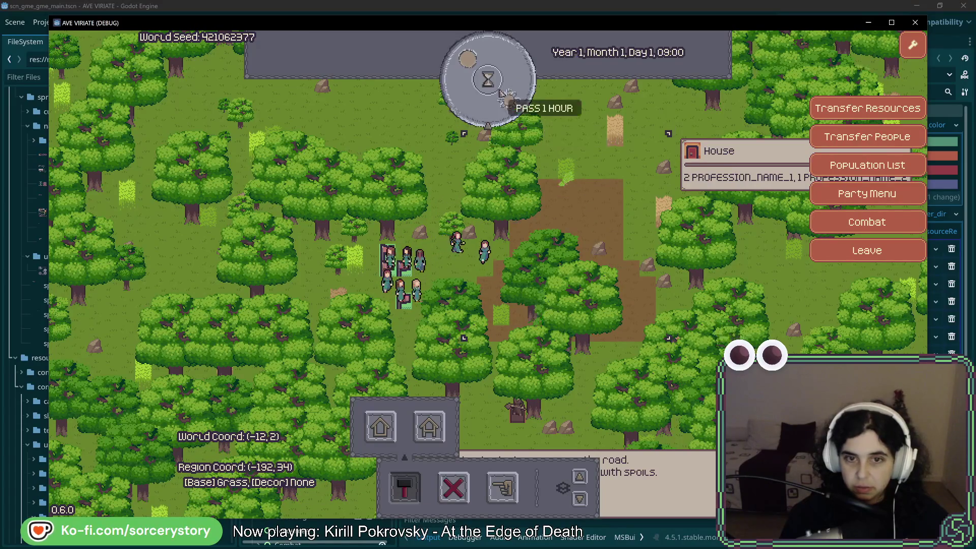
pyautogui.click(499, 93)
pyautogui.click(499, 93)
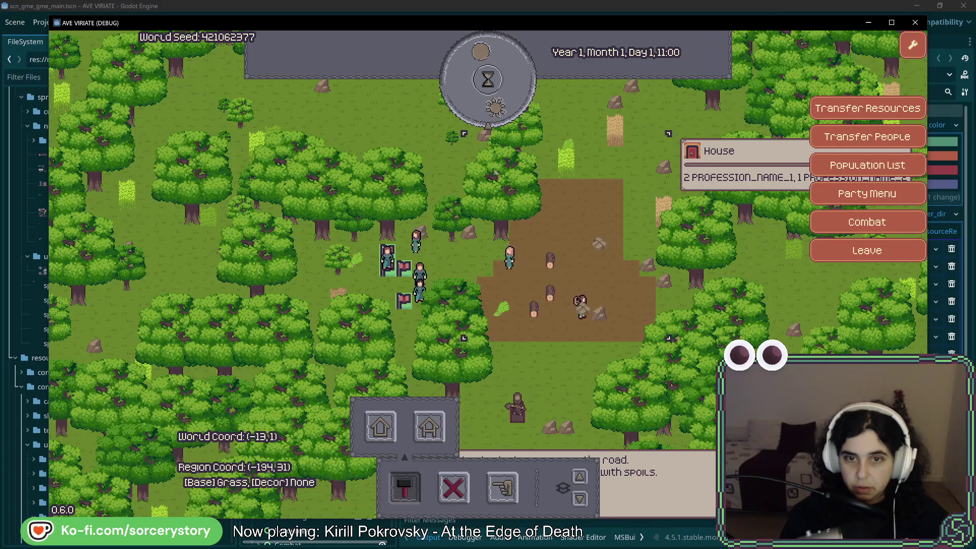
pyautogui.click(488, 110)
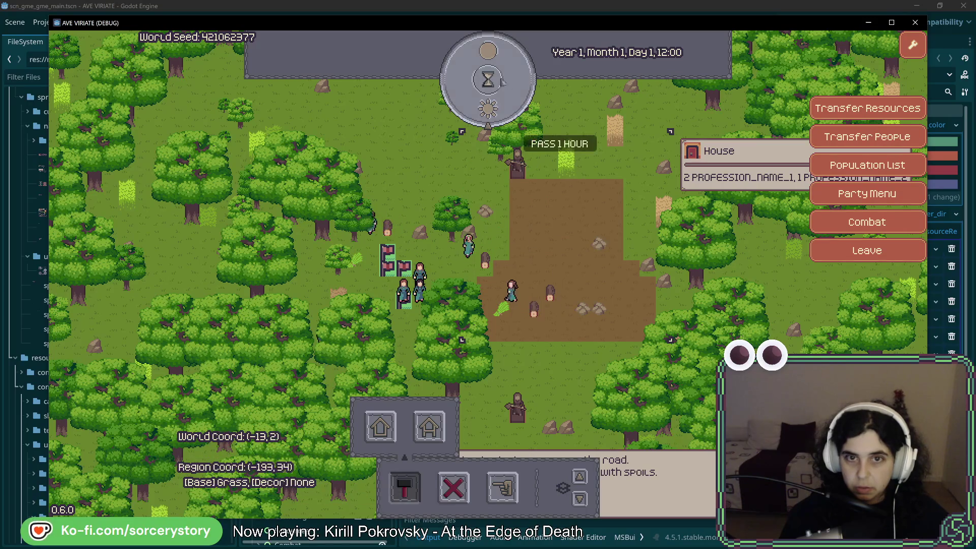
pyautogui.click(498, 78)
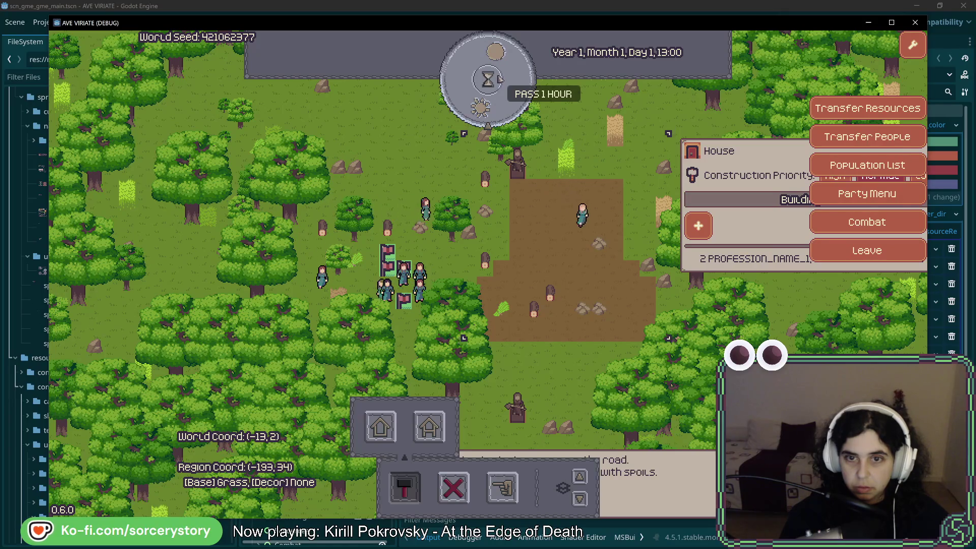
pyautogui.press('d')
pyautogui.press('d')
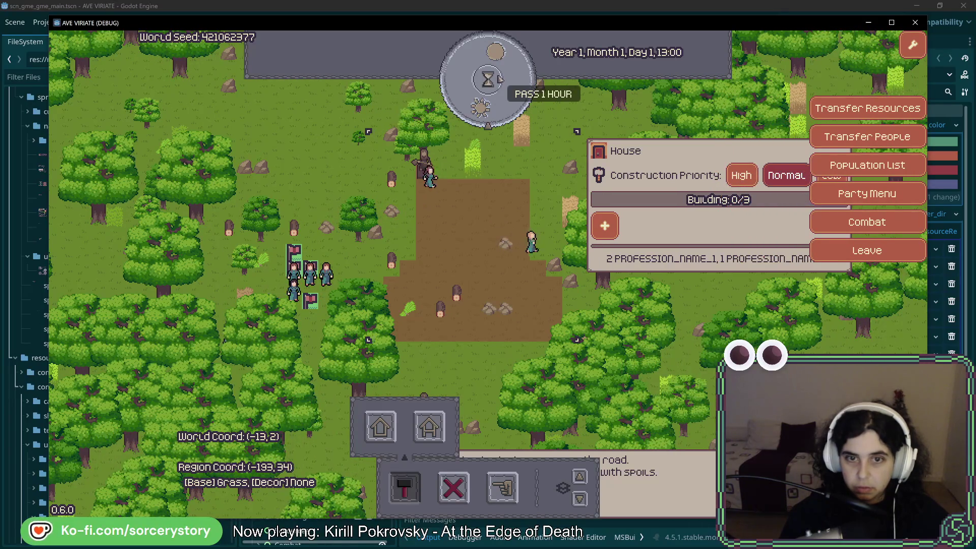
pyautogui.click(498, 78)
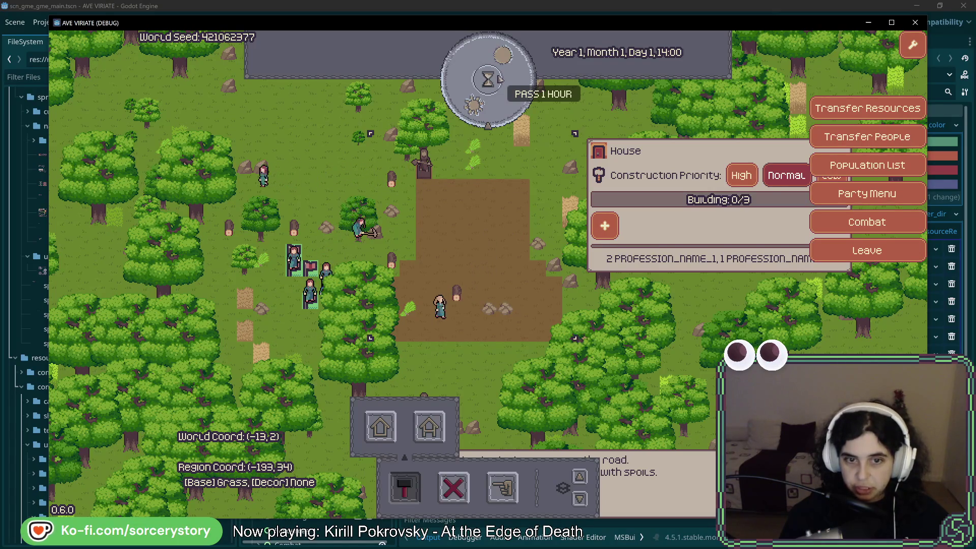
pyautogui.click(498, 79)
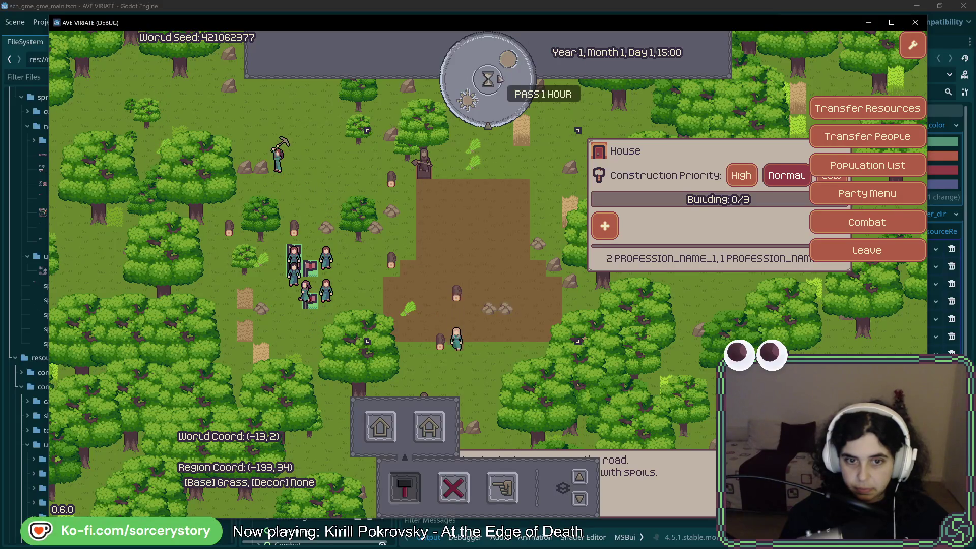
pyautogui.click(498, 78)
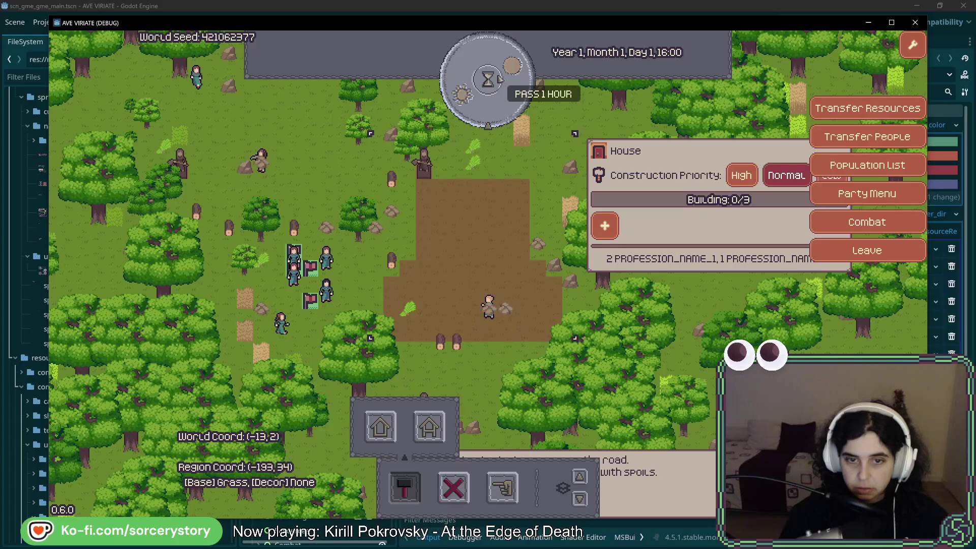
pyautogui.click(498, 78)
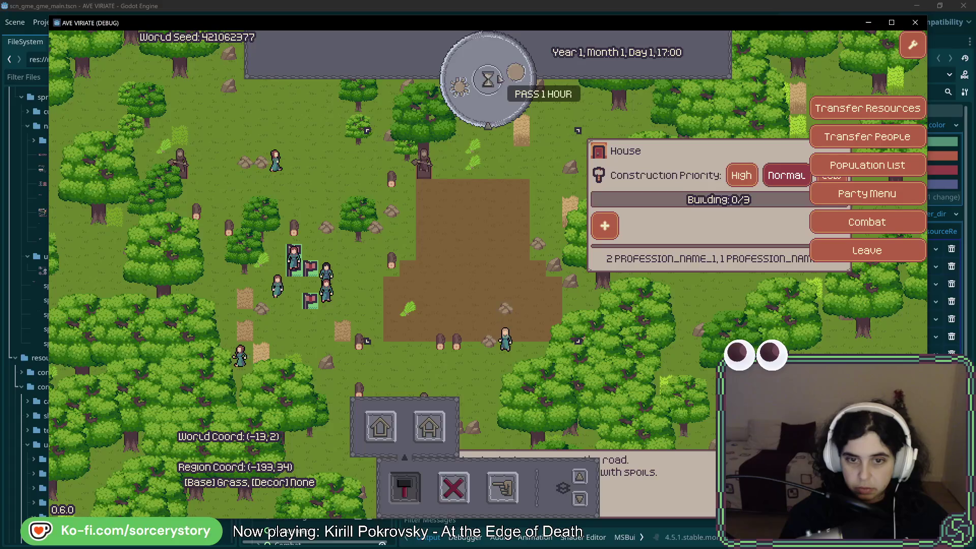
pyautogui.click(499, 79)
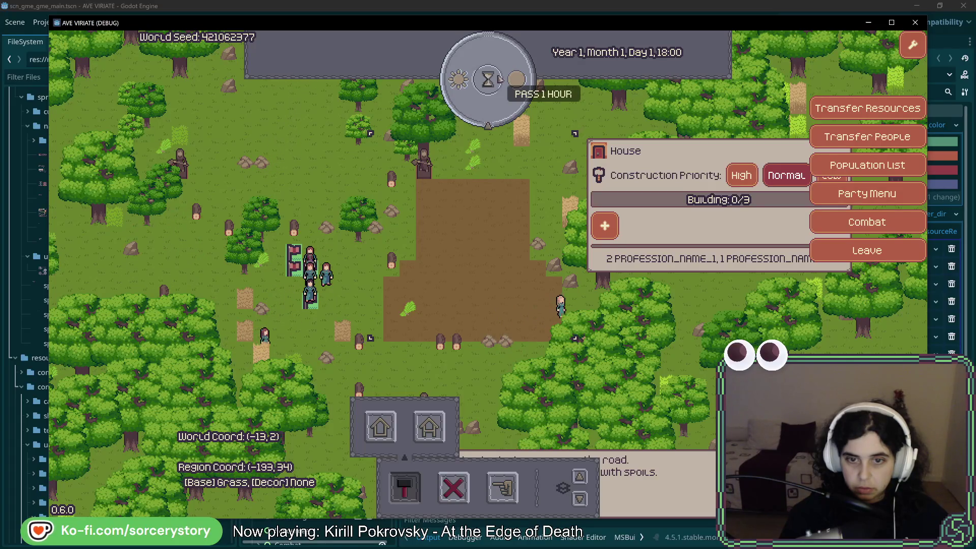
pyautogui.click(498, 79)
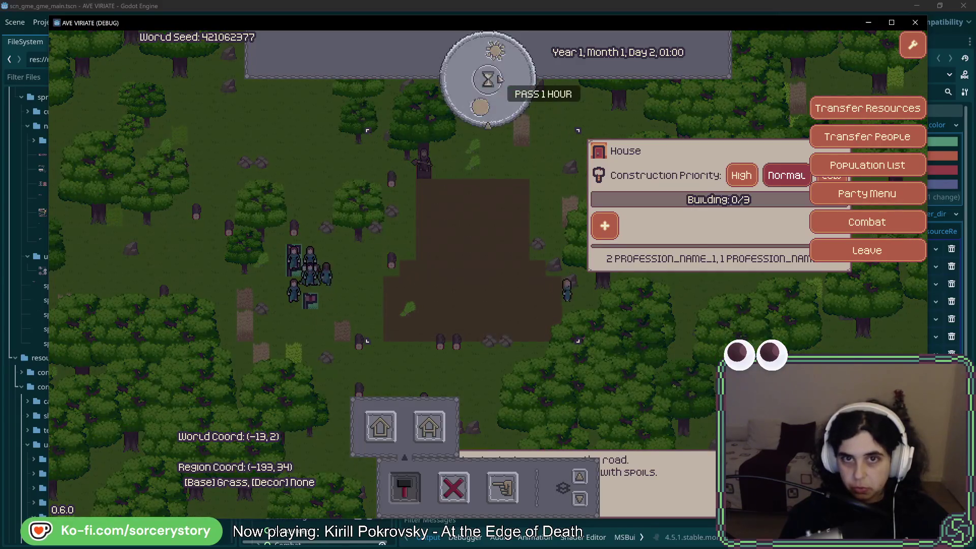
pyautogui.click(499, 79)
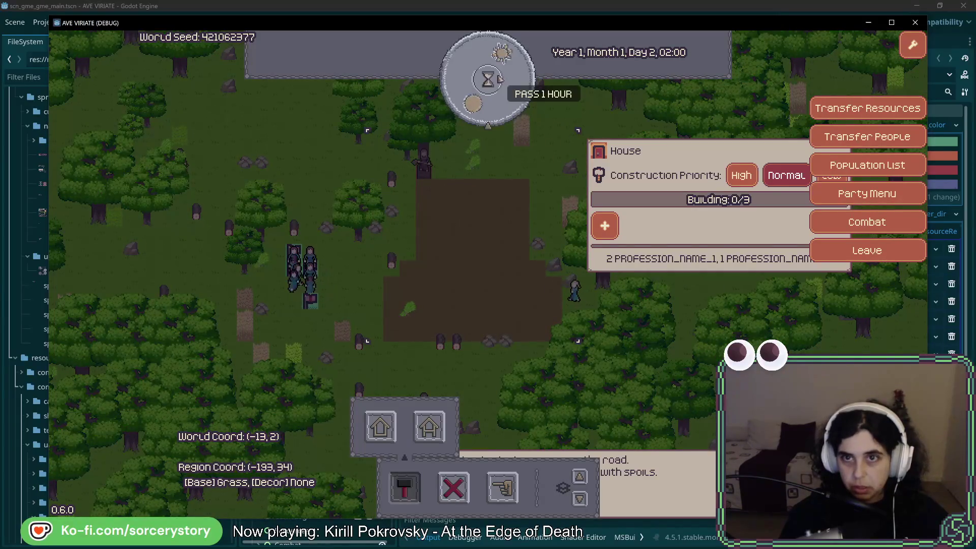
pyautogui.click(499, 79)
pyautogui.click(499, 79)
pyautogui.click(498, 78)
pyautogui.click(498, 79)
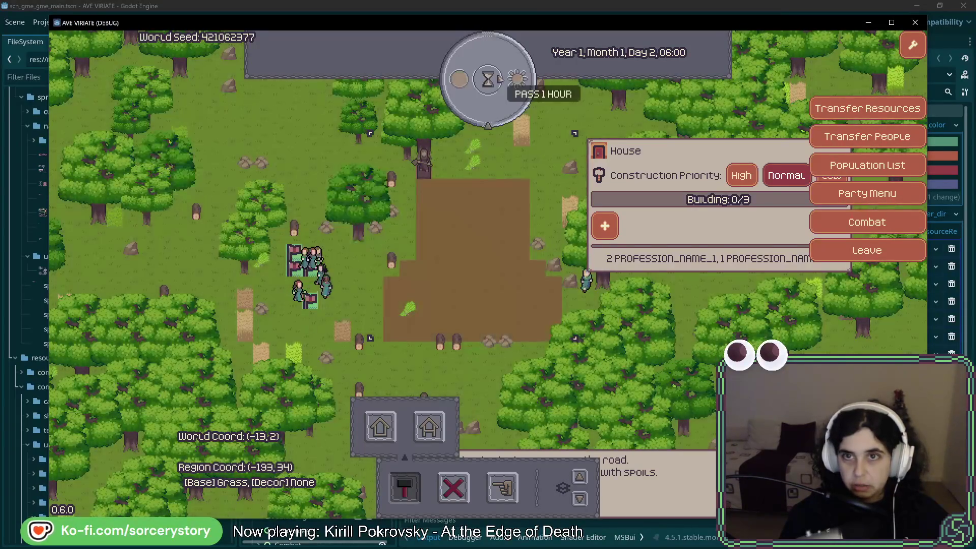
pyautogui.click(499, 79)
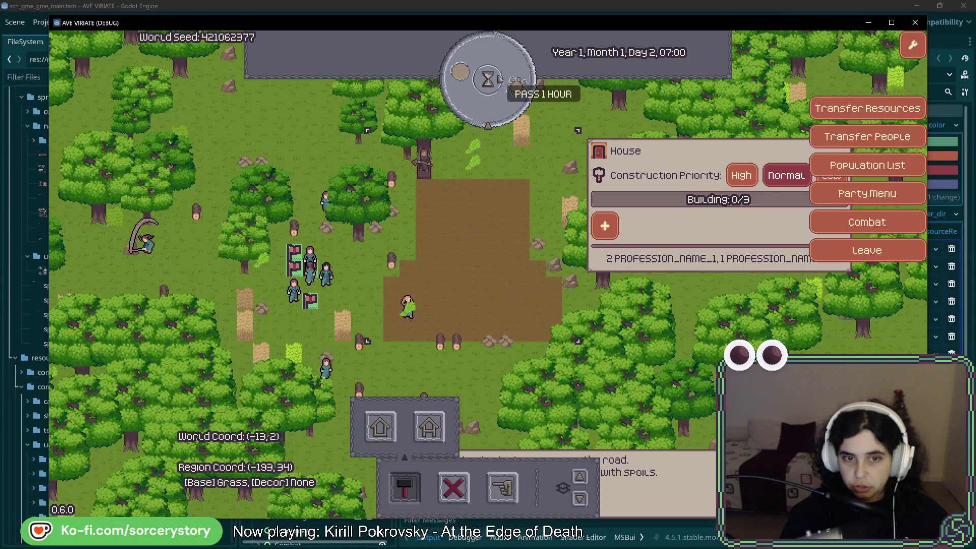
pyautogui.click(499, 79)
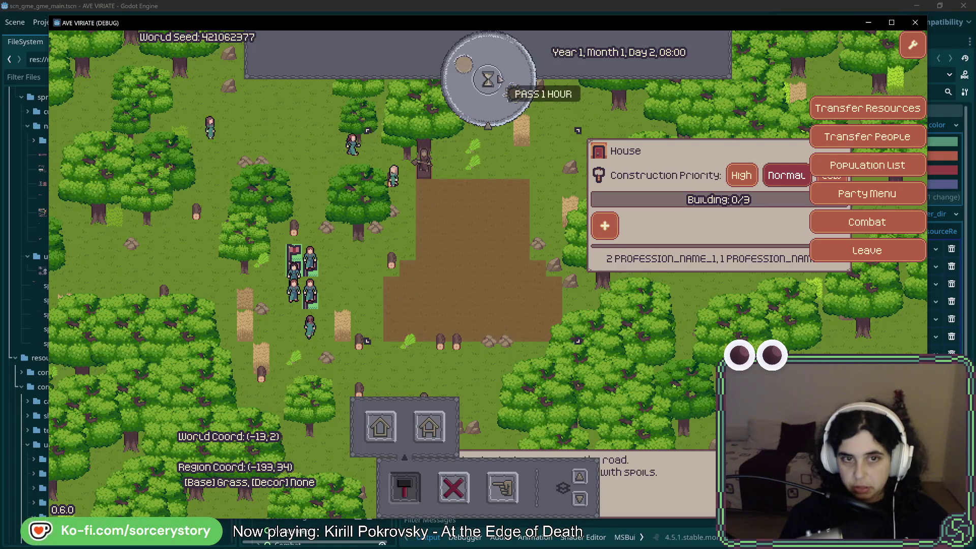
pyautogui.click(499, 79)
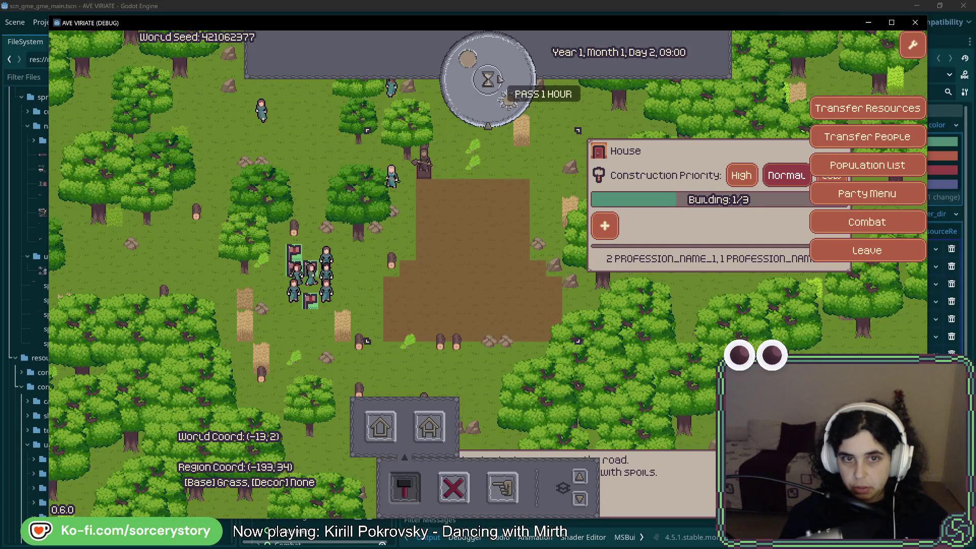
# Step: Pass two hours to complete the House, then hide its roof and upper walls
pyautogui.click(498, 79)
pyautogui.click(498, 79)
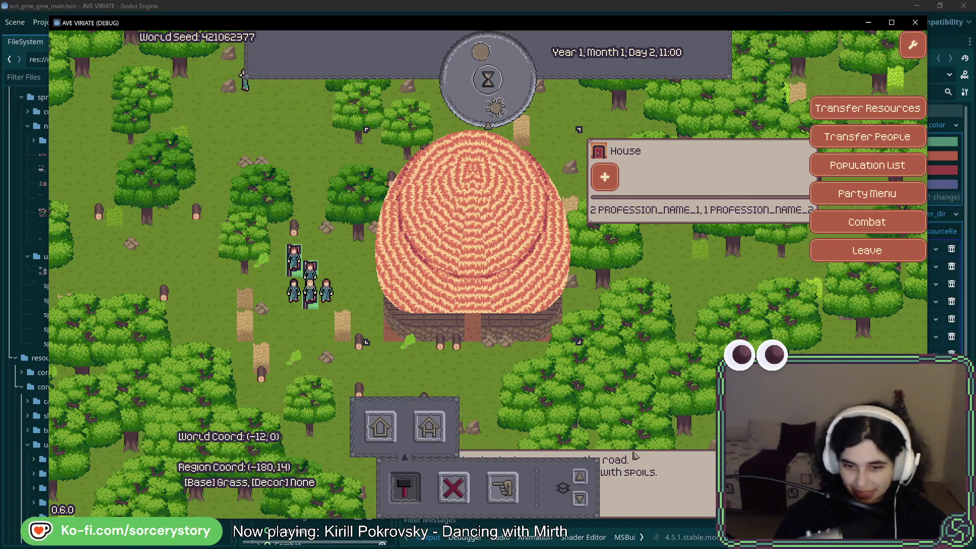
pyautogui.click(583, 501)
pyautogui.click(583, 501)
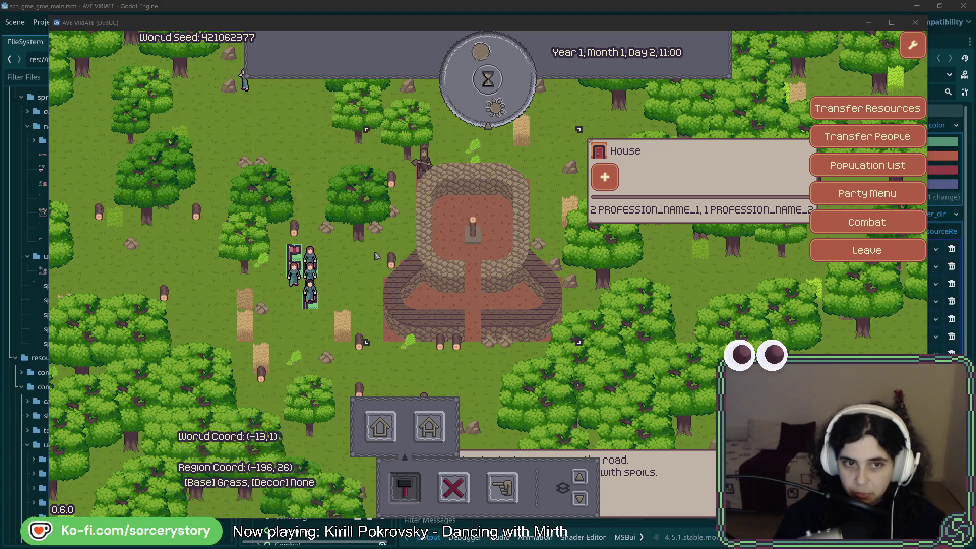
pyautogui.press('w')
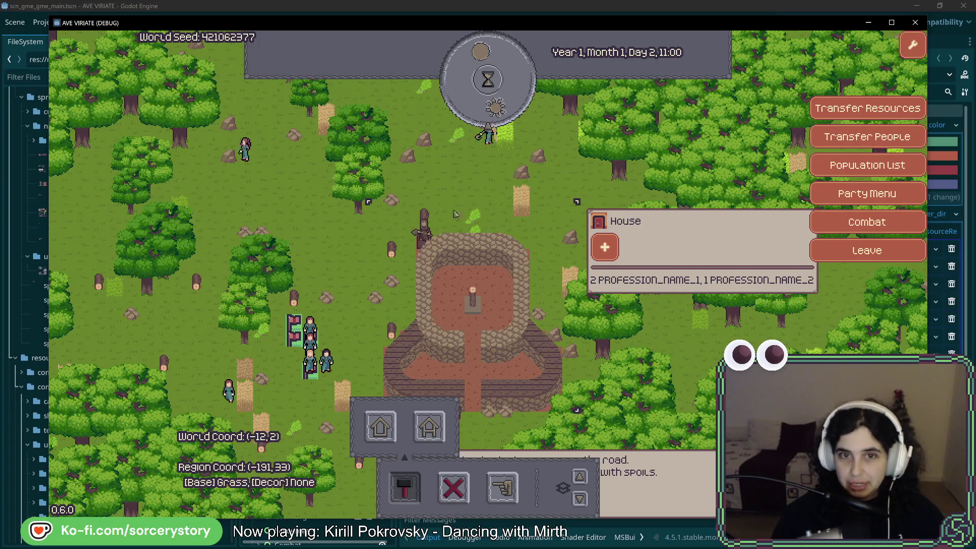
pyautogui.press('w')
pyautogui.press('s')
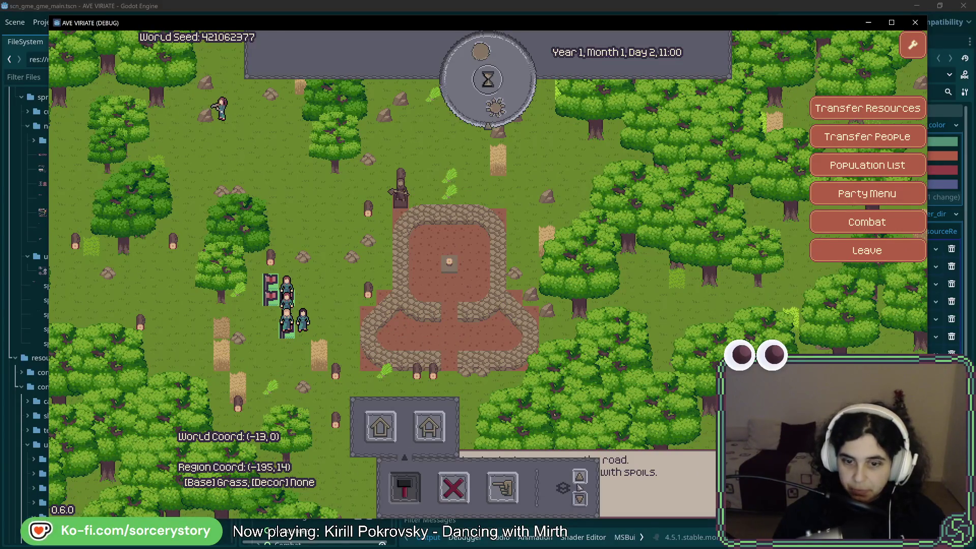
pyautogui.press('s')
pyautogui.press('a')
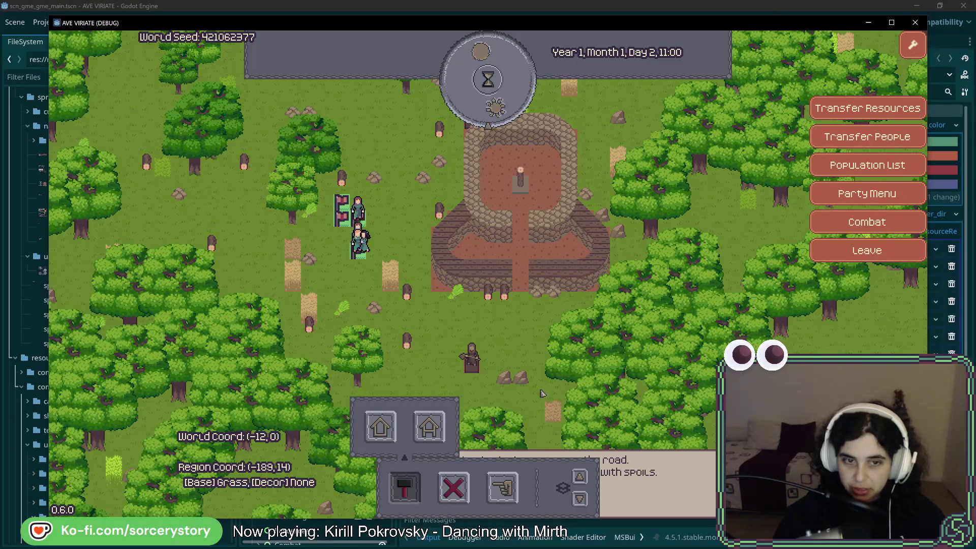
pyautogui.press('a')
pyautogui.press('w')
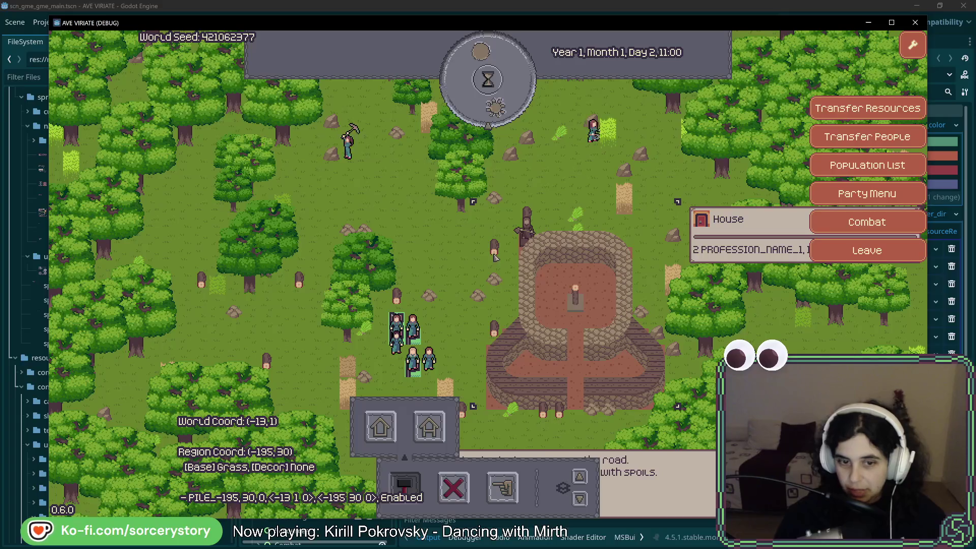
pyautogui.press('s')
pyautogui.press('d')
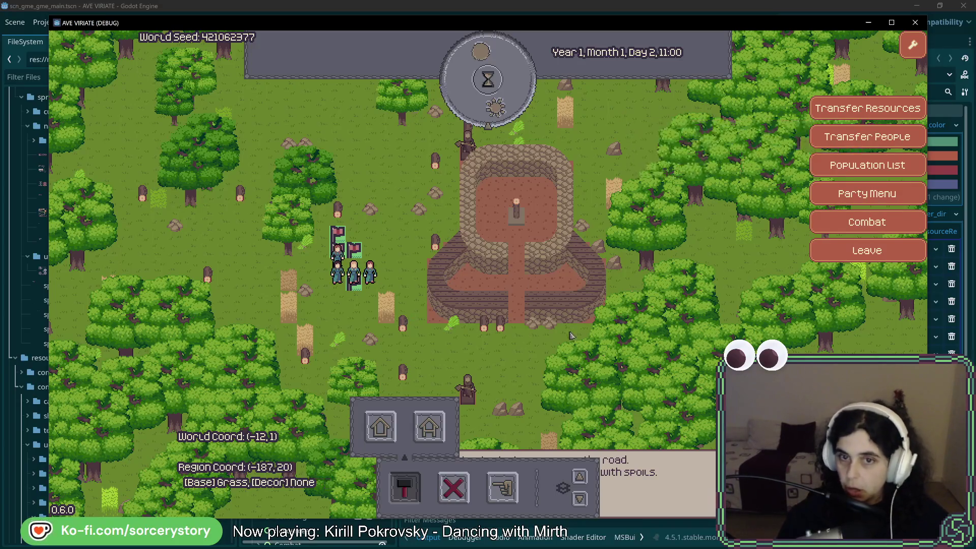
# Step: Place a Warehouse site with 2 Carriers north of the finished House
pyautogui.press('w')
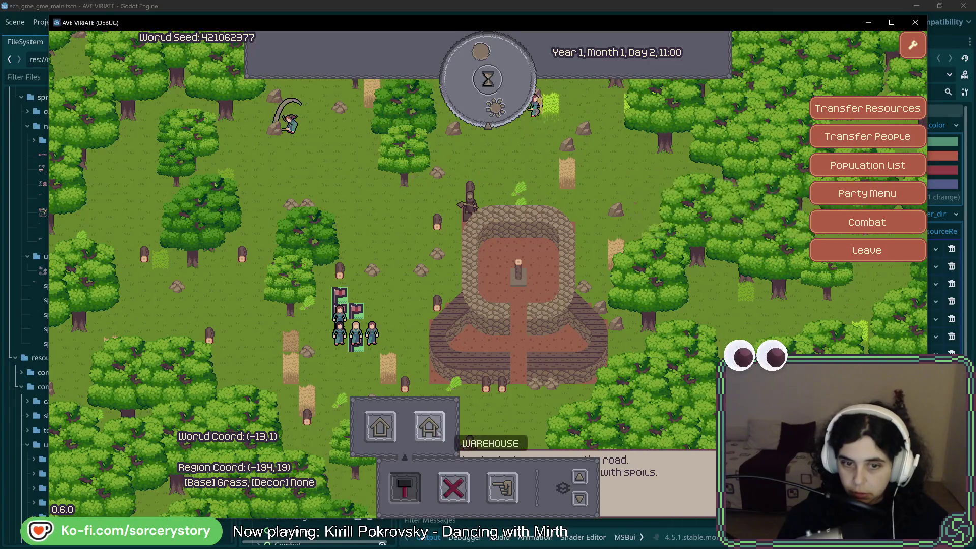
pyautogui.click(440, 438)
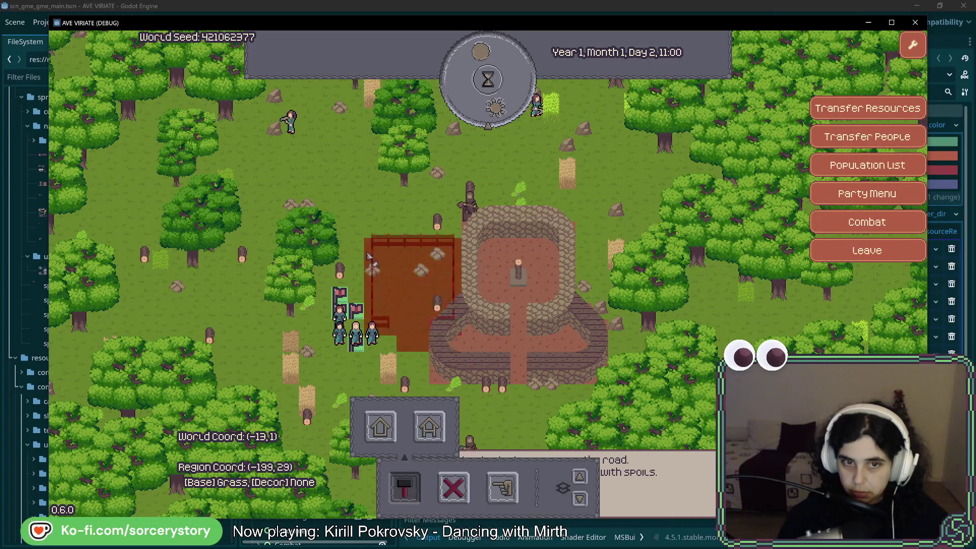
pyautogui.press('a')
pyautogui.press('w')
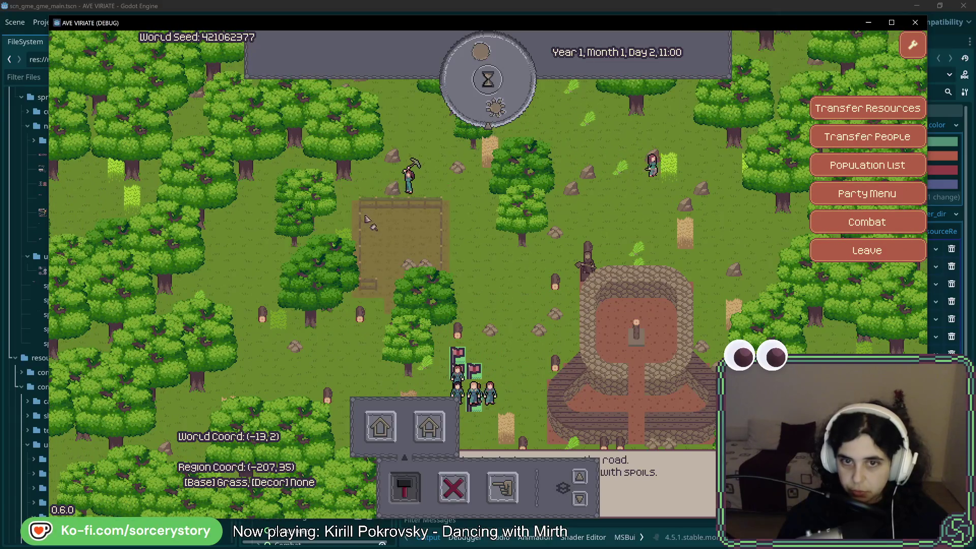
pyautogui.press('w')
pyautogui.press('d')
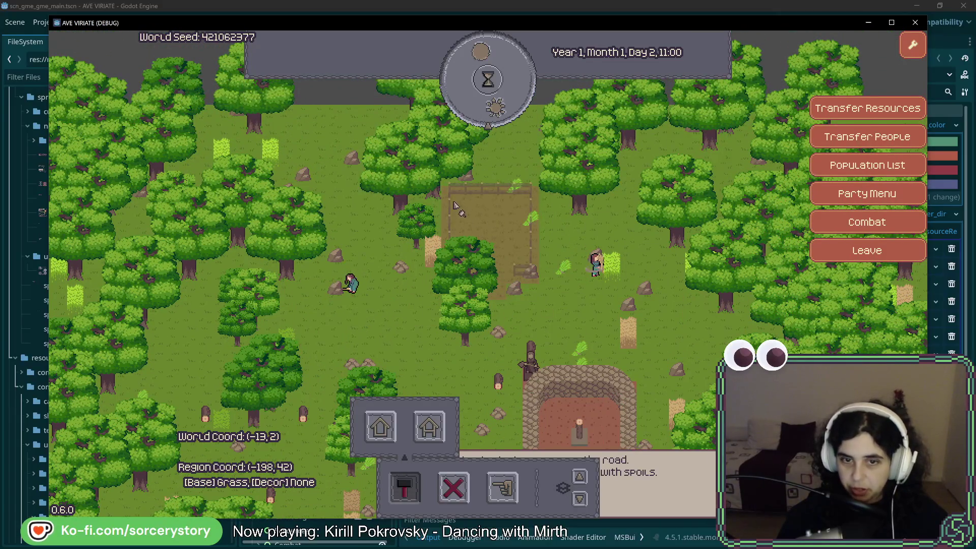
pyautogui.click(458, 195)
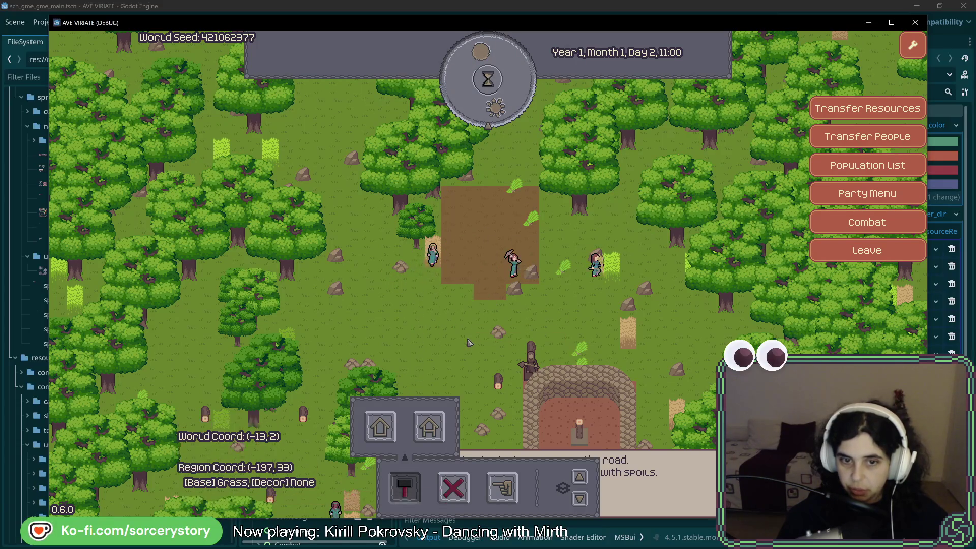
# Step: Pass three hours so the clock reaches Day 2, 14:00
pyautogui.click(491, 89)
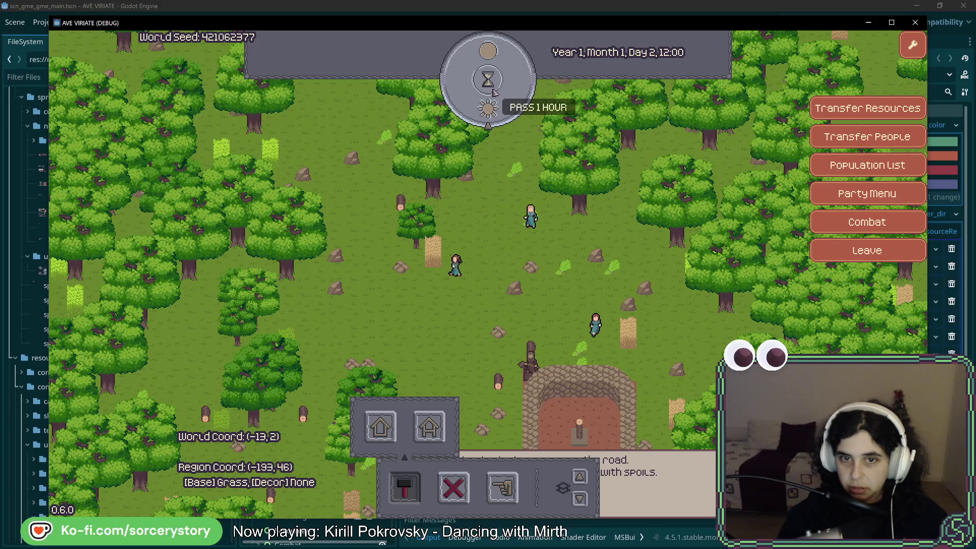
pyautogui.click(488, 81)
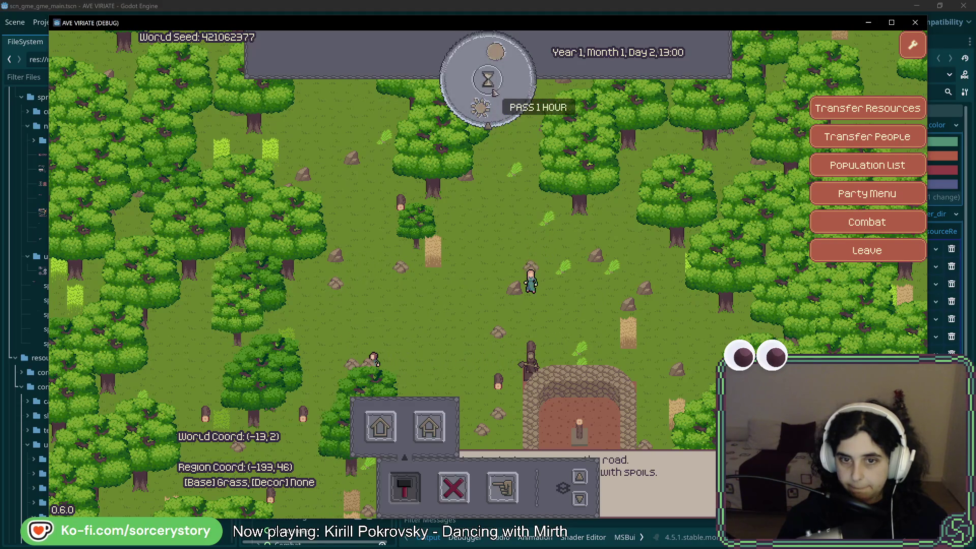
pyautogui.click(492, 90)
pyautogui.moveTo(518, 243)
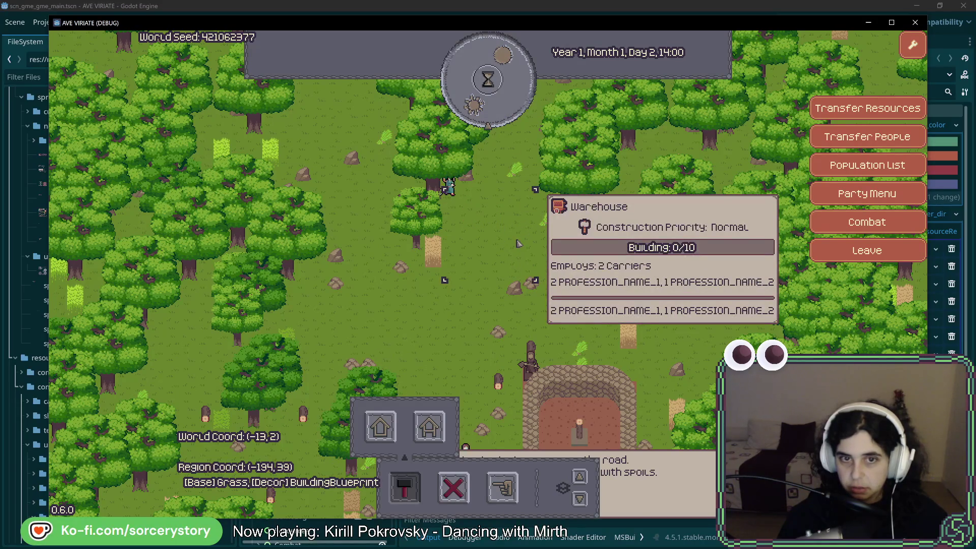
# Step: Pass hours until Day 3, 13:00, when the Warehouse finishes with 2 Carriers
pyautogui.press('d')
pyautogui.click(486, 113)
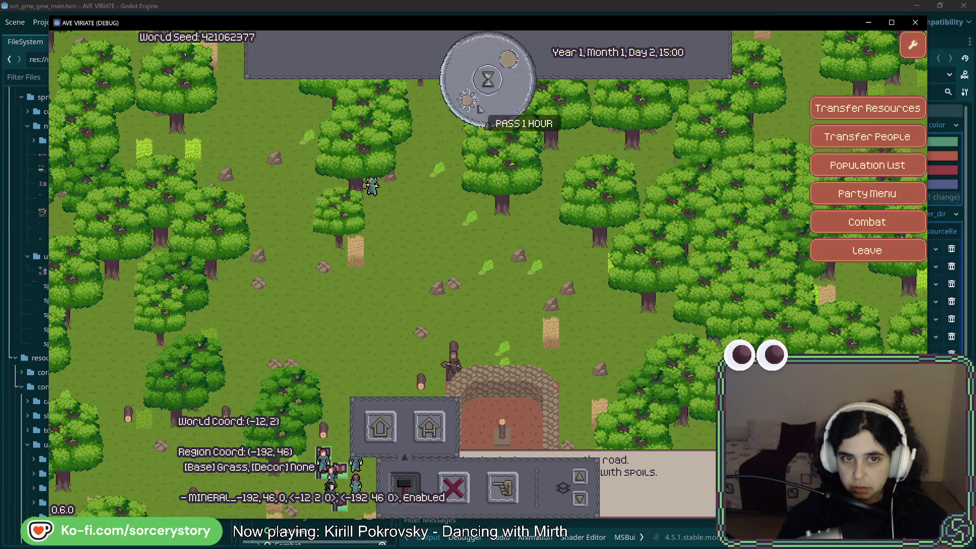
pyautogui.click(486, 111)
pyautogui.click(486, 110)
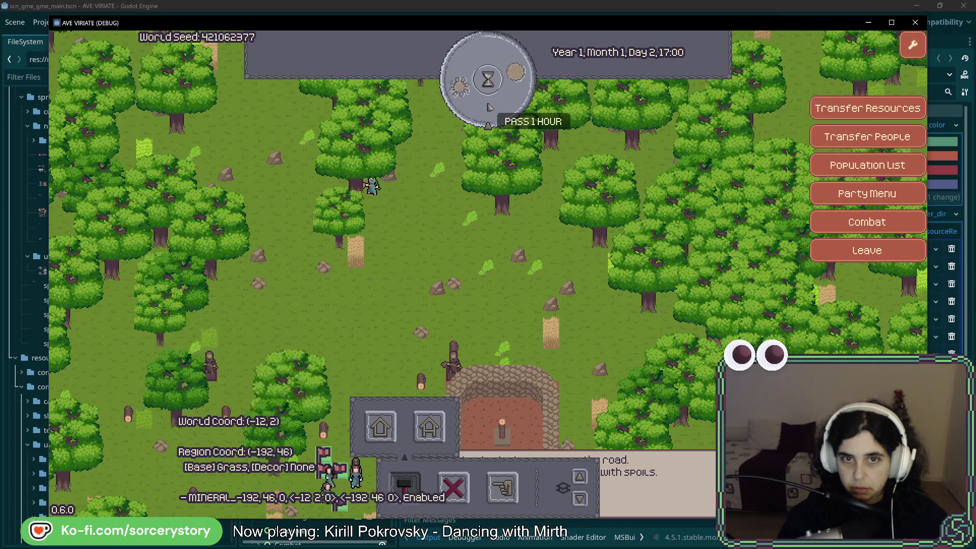
pyautogui.click(488, 107)
pyautogui.click(488, 77)
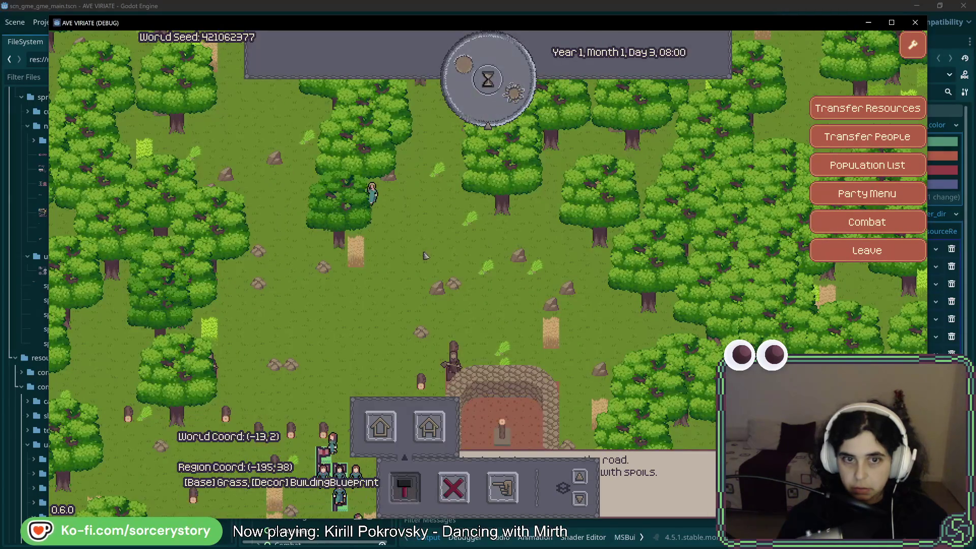
pyautogui.press('a')
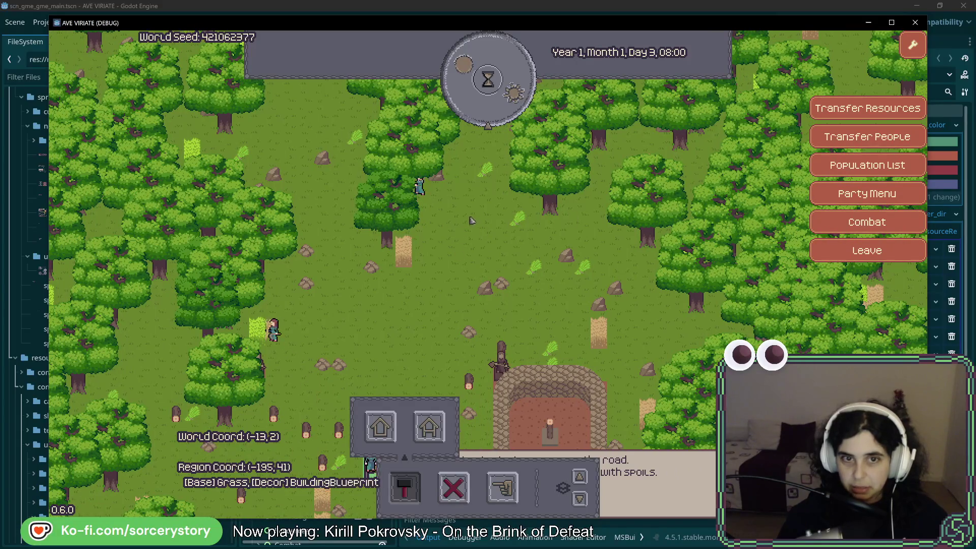
pyautogui.press('w')
pyautogui.click(478, 119)
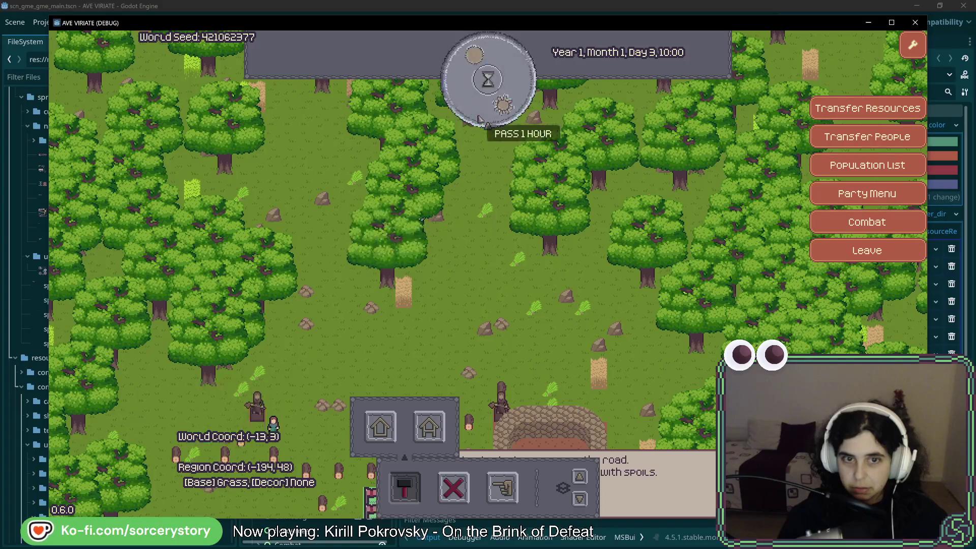
pyautogui.click(478, 118)
pyautogui.click(478, 118)
pyautogui.click(478, 119)
pyautogui.click(478, 118)
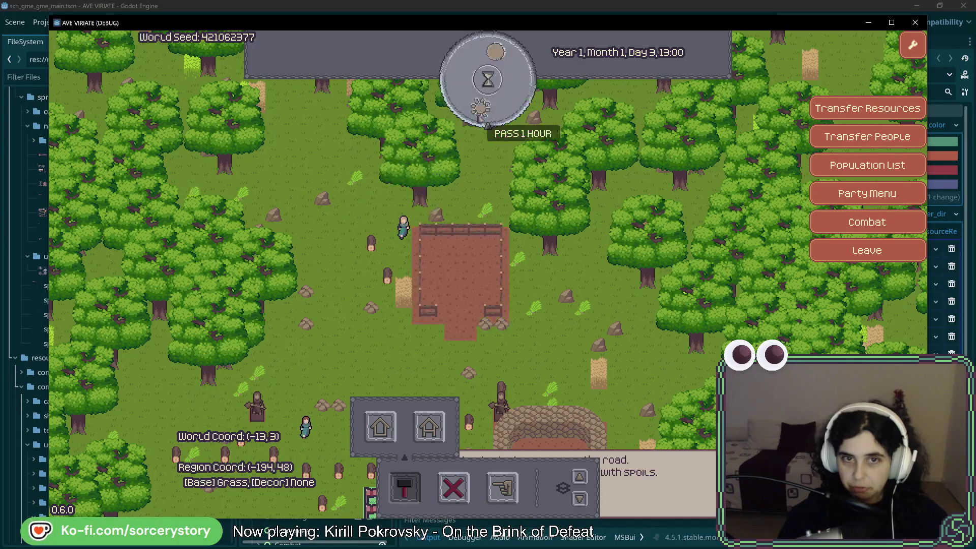
# Step: Assign one more character as a carrier to the finished warehouse, bringing it to 2 Carriers
pyautogui.moveTo(442, 273)
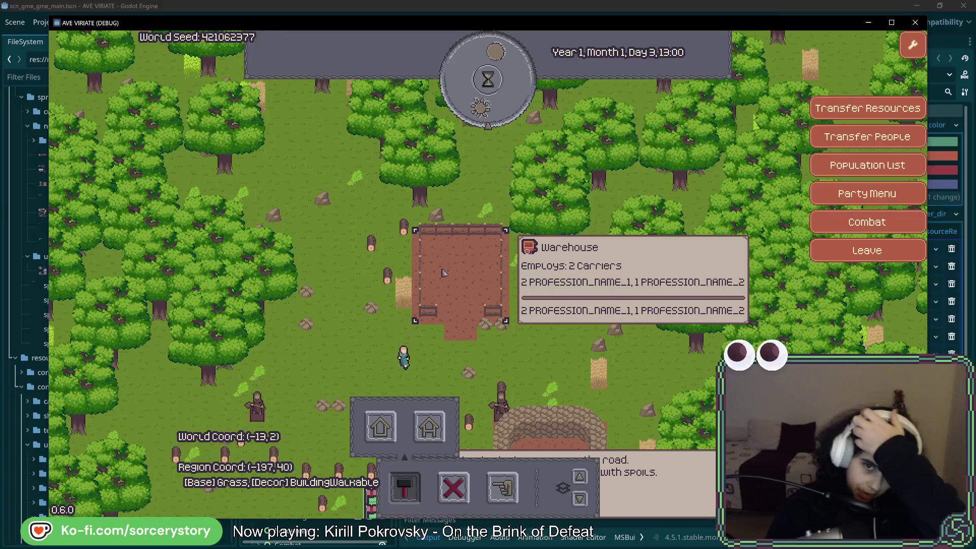
pyautogui.click(442, 273)
pyautogui.click(535, 305)
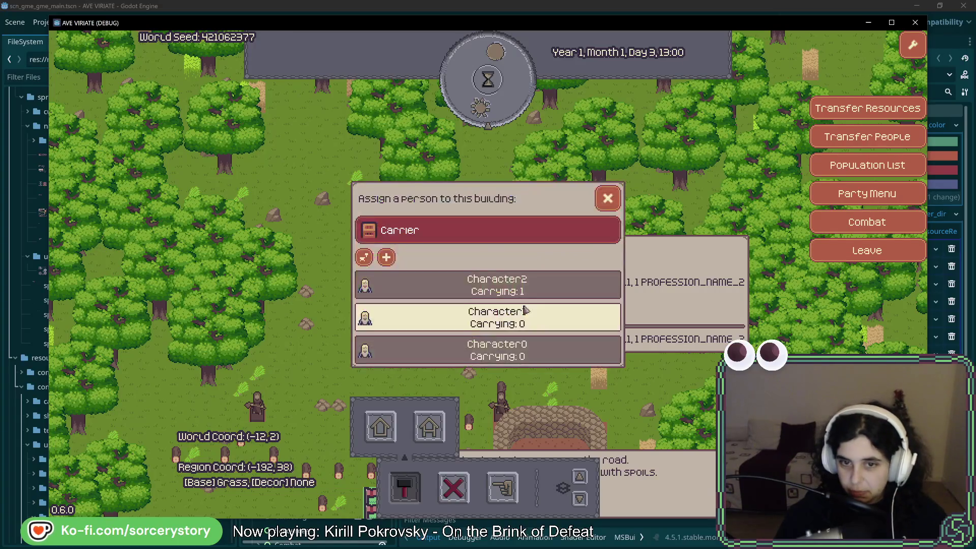
pyautogui.click(582, 241)
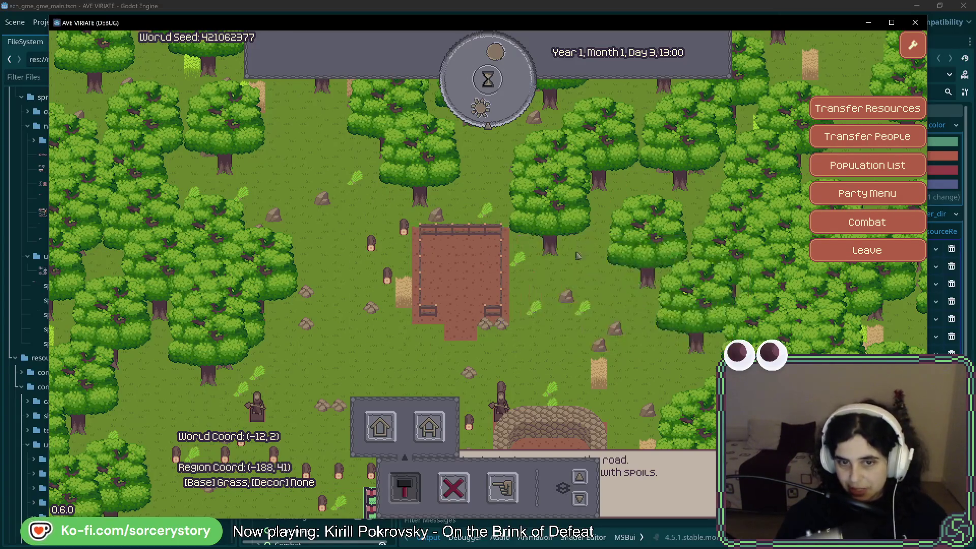
pyautogui.press('s')
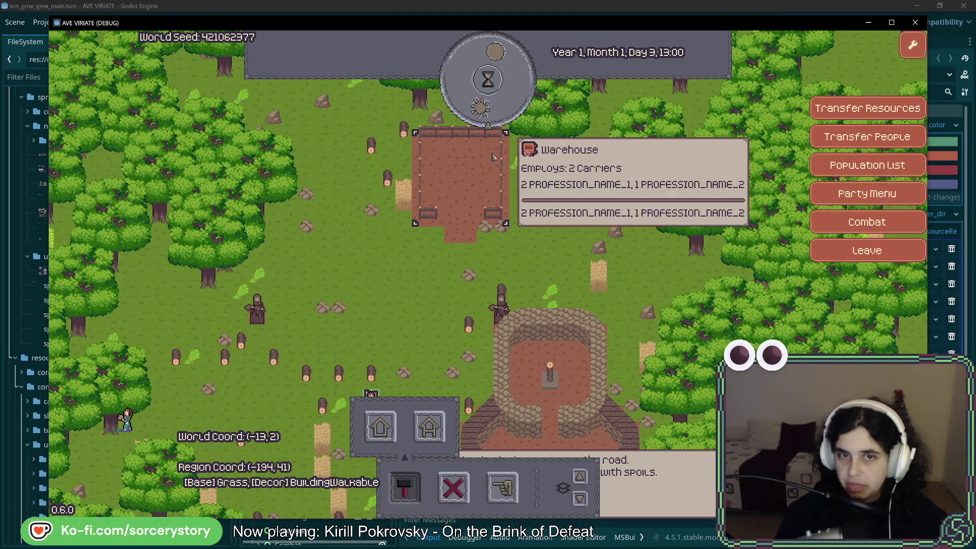
pyautogui.press('w')
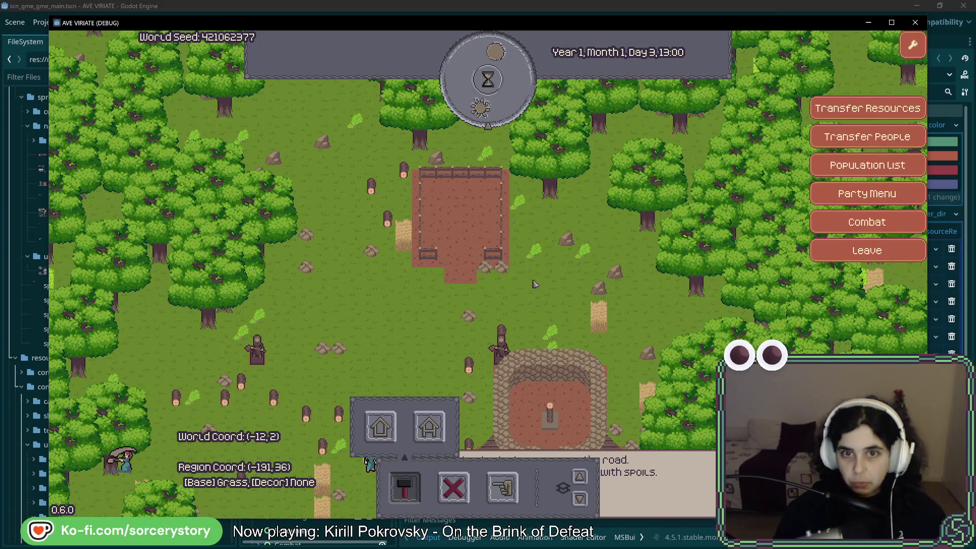
pyautogui.moveTo(483, 269)
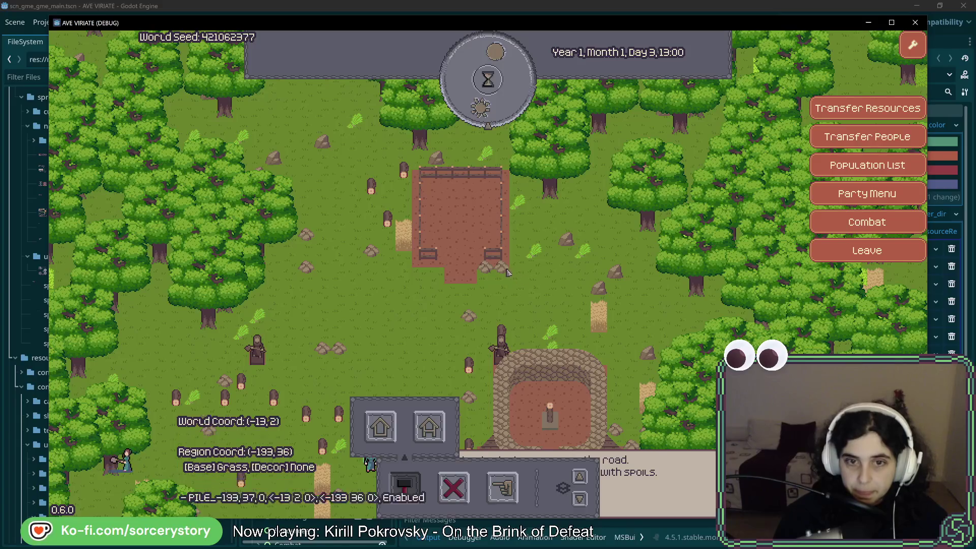
pyautogui.press('s')
pyautogui.moveTo(471, 200)
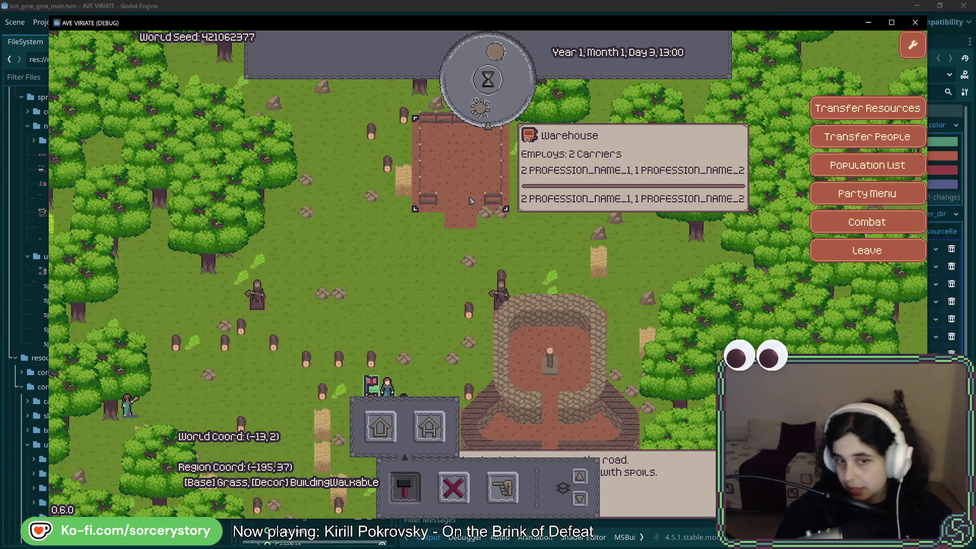
pyautogui.press('a')
pyautogui.press('s')
pyautogui.press('a')
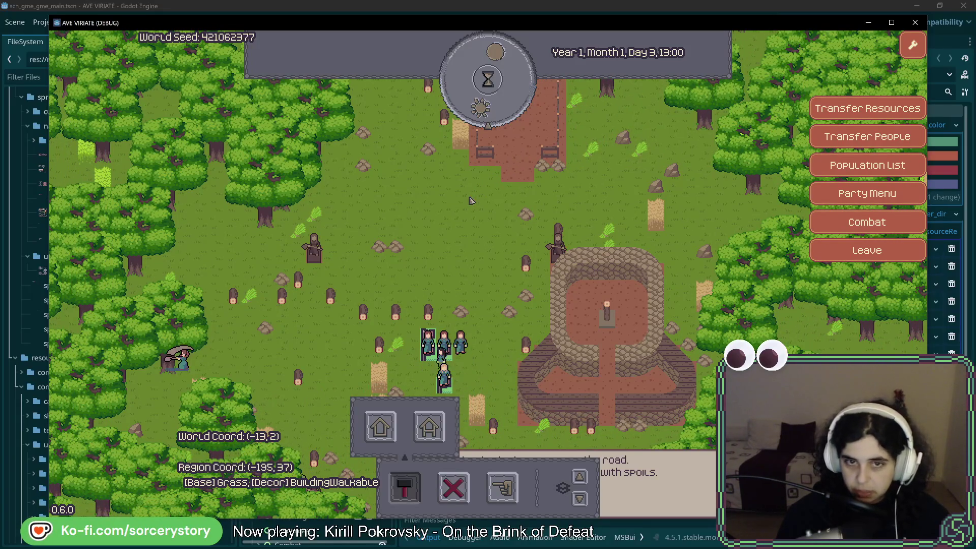
pyautogui.press('w')
pyautogui.press('w')
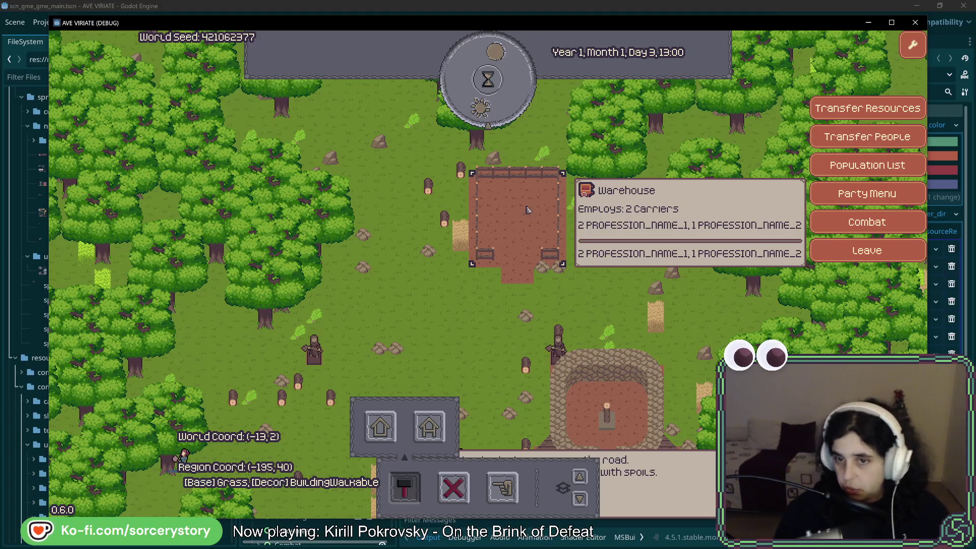
pyautogui.press('s')
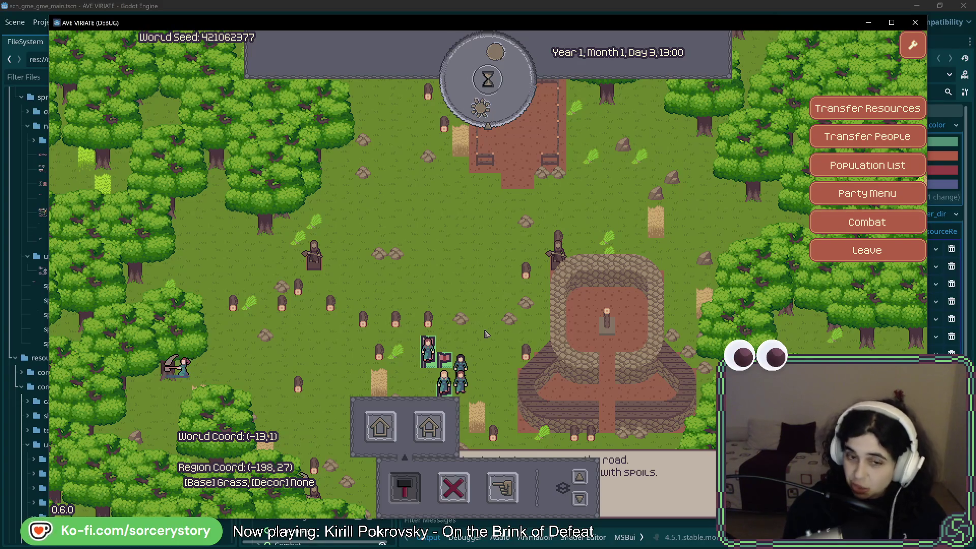
pyautogui.press('w')
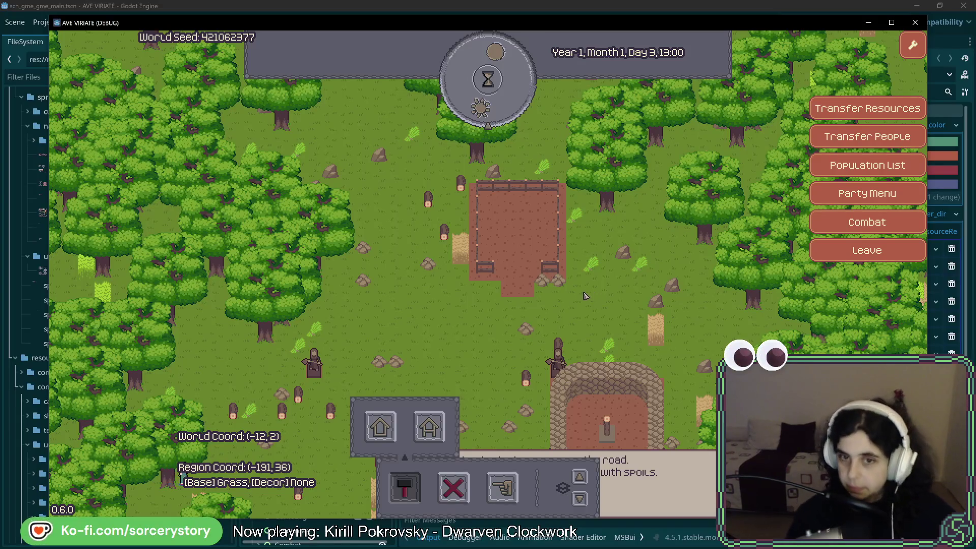
# Step: Pan back to the warehouse and select it to check its staff
pyautogui.moveTo(530, 283); pyautogui.dragTo(530, 257)
pyautogui.moveTo(599, 407)
pyautogui.mouseDown()
pyautogui.moveTo(548, 325)
pyautogui.moveTo(492, 368)
pyautogui.mouseUp()
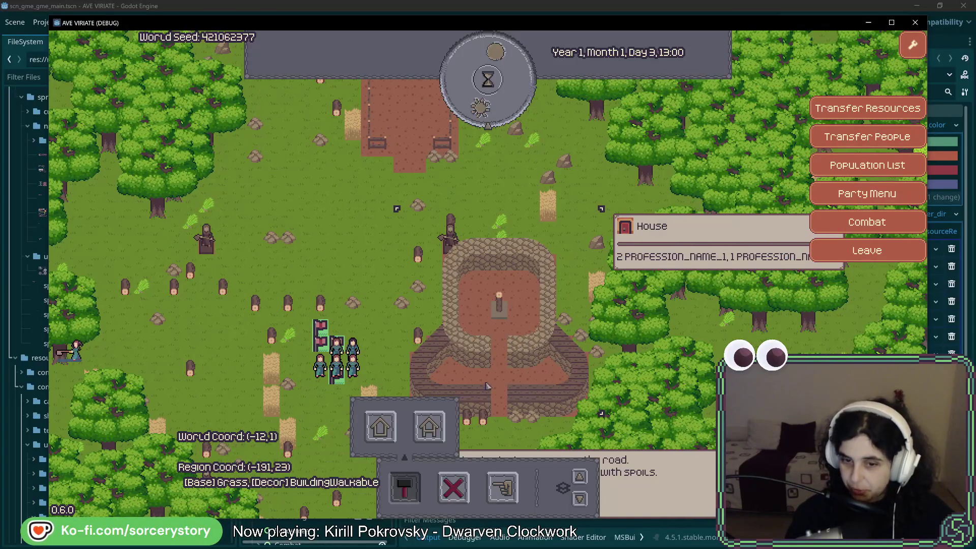
pyautogui.press('d')
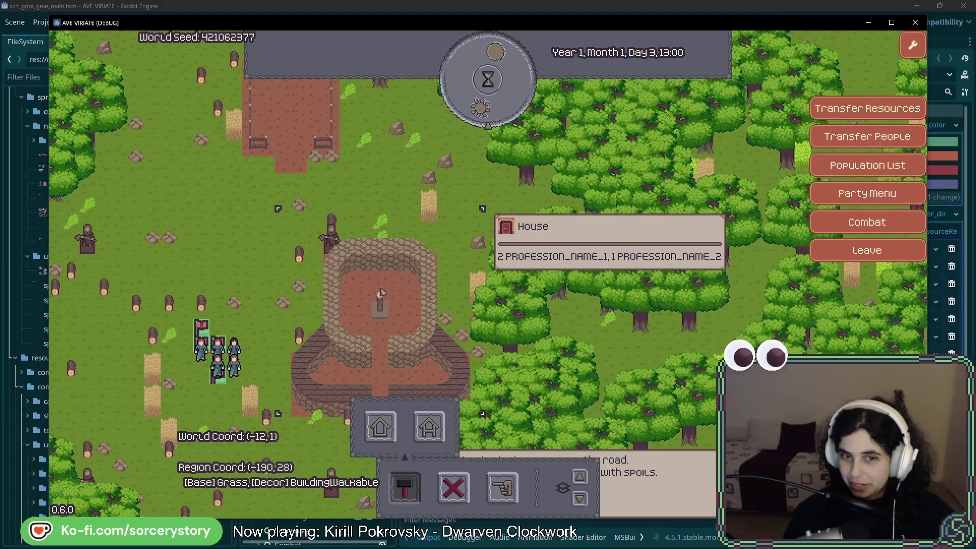
pyautogui.press('w')
pyautogui.press('a')
pyautogui.click(321, 178)
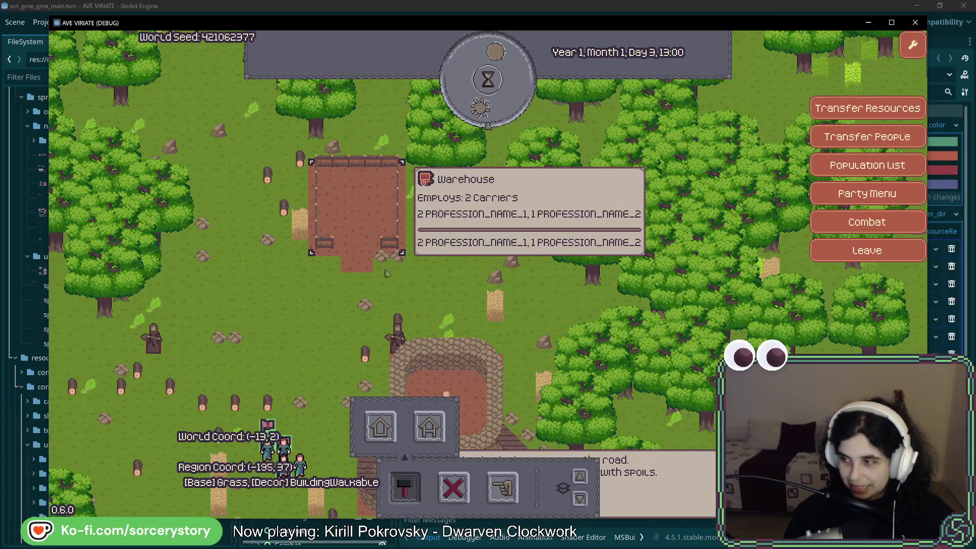
# Step: Inspect the finished stone house and dismiss the house-building choices
pyautogui.click(512, 323)
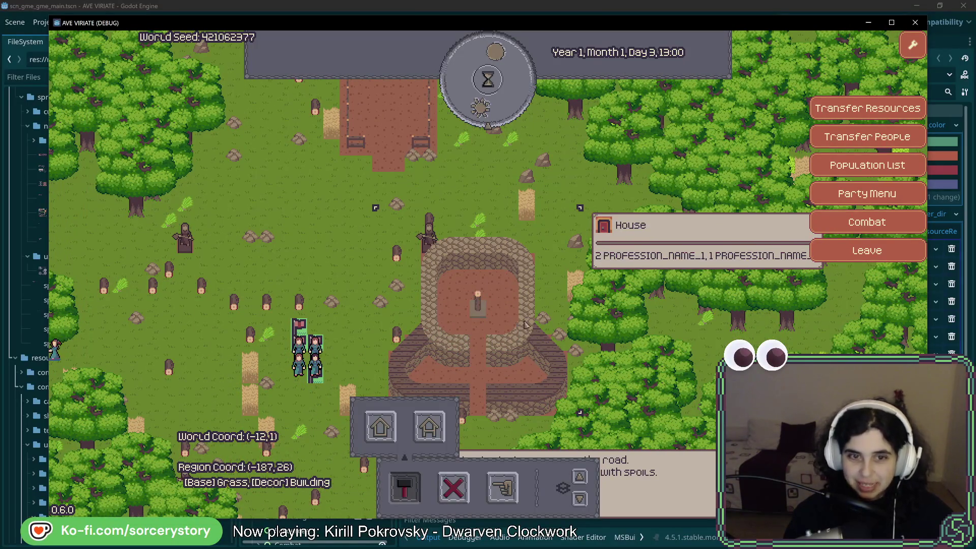
pyautogui.press('Escape')
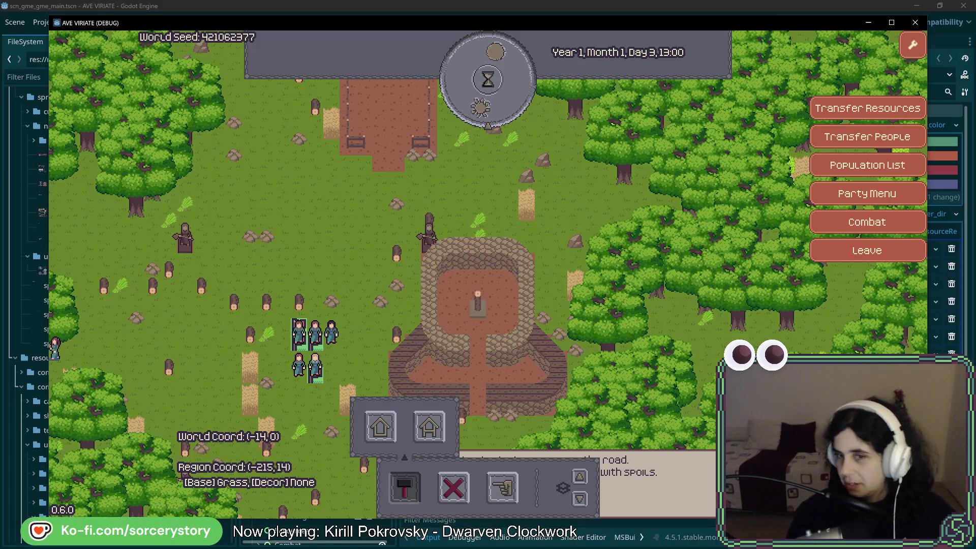
pyautogui.click(437, 401)
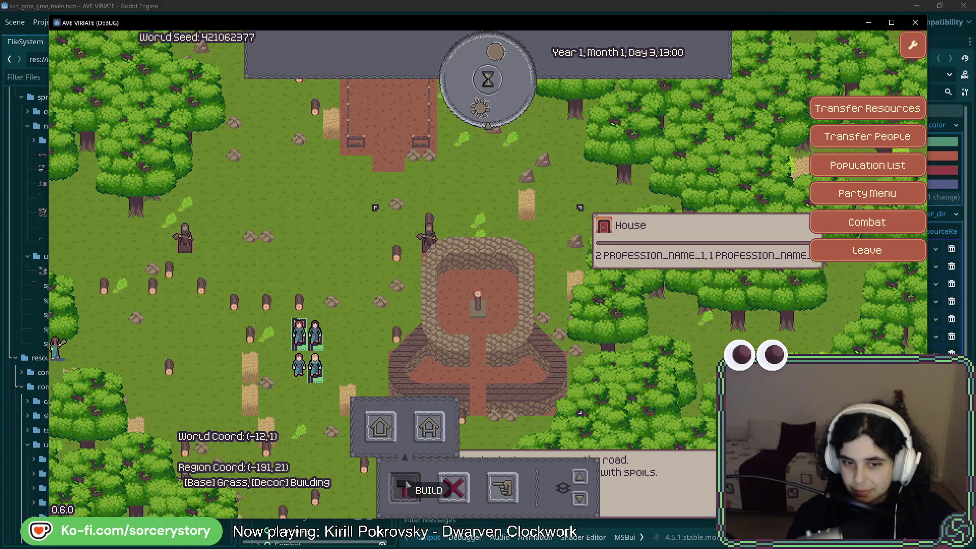
pyautogui.click(406, 485)
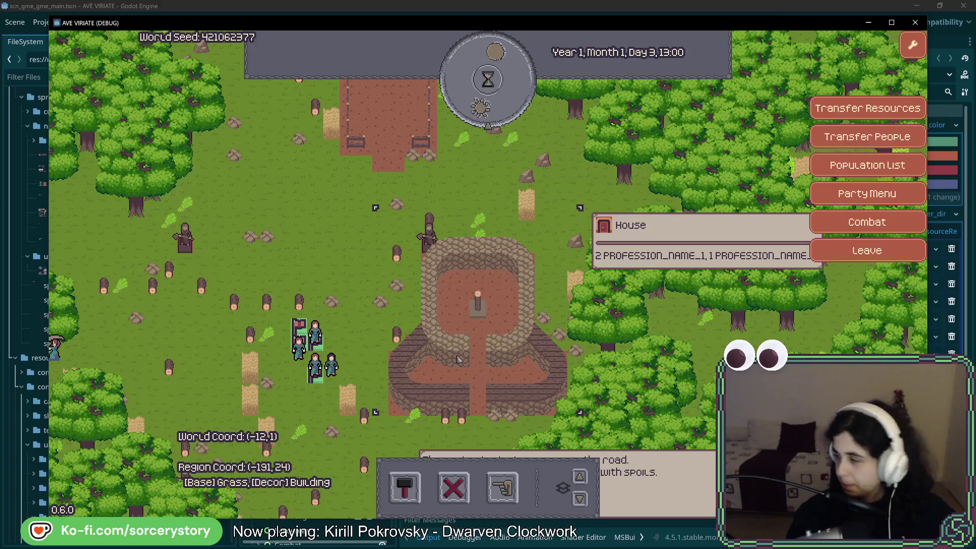
# Step: Pan around the settlement southwest, southeast and northeast to survey it
pyautogui.press('w')
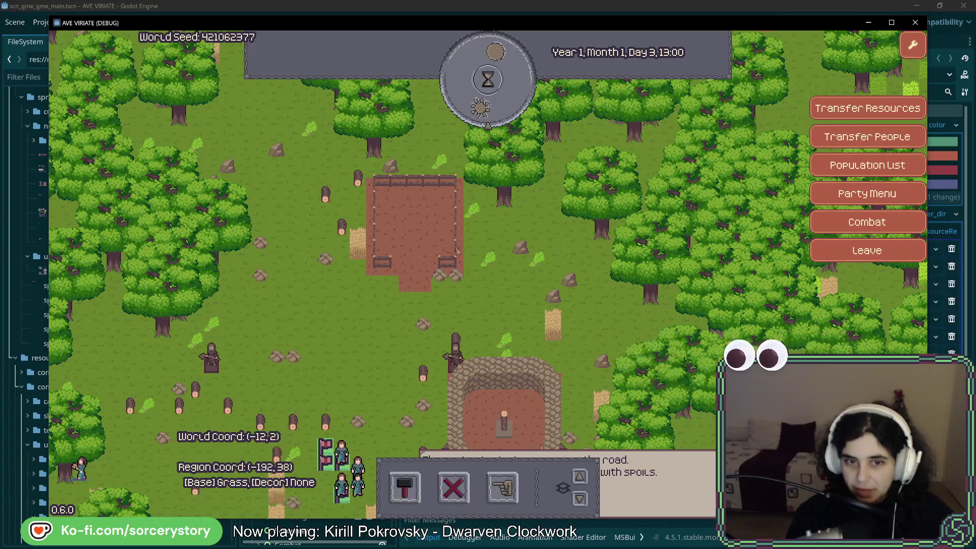
pyautogui.press('s')
pyautogui.press('a')
pyautogui.press('s')
pyautogui.press('a')
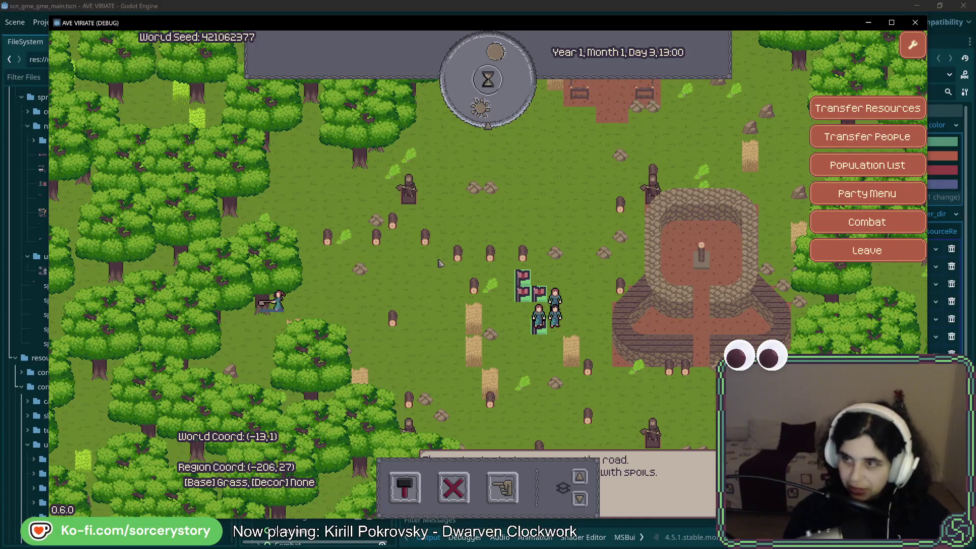
pyautogui.press('s')
pyautogui.press('d')
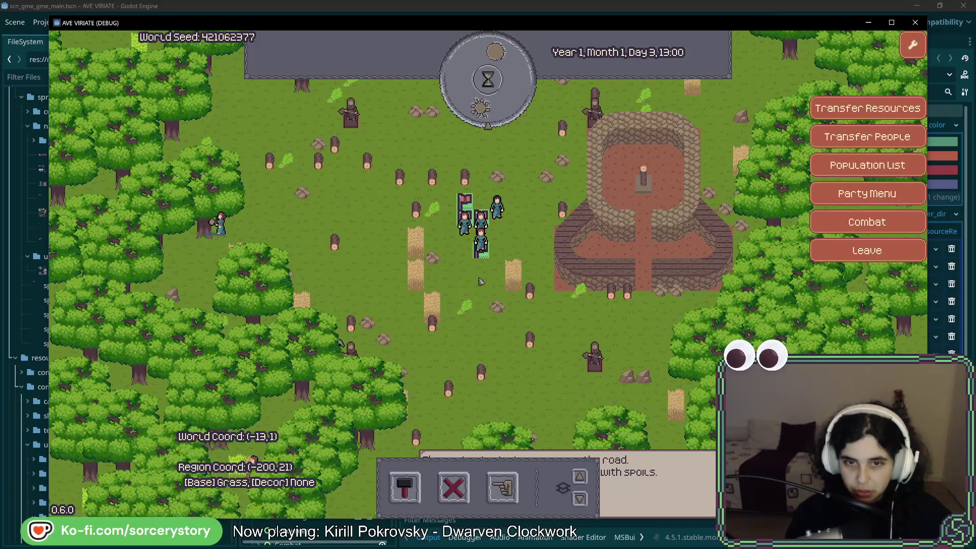
pyautogui.press('w')
pyautogui.press('d')
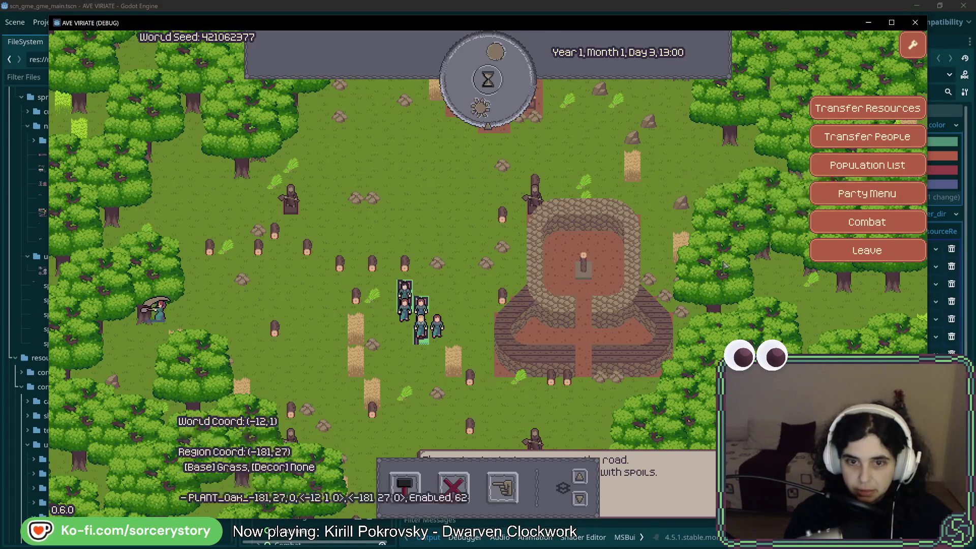
# Step: Return the view to the finished house to show its 2 PROFESSION_NAME_1 and 1 PROFESSION_NAME_2 details
pyautogui.moveTo(566, 247)
pyautogui.press('w')
pyautogui.press('d')
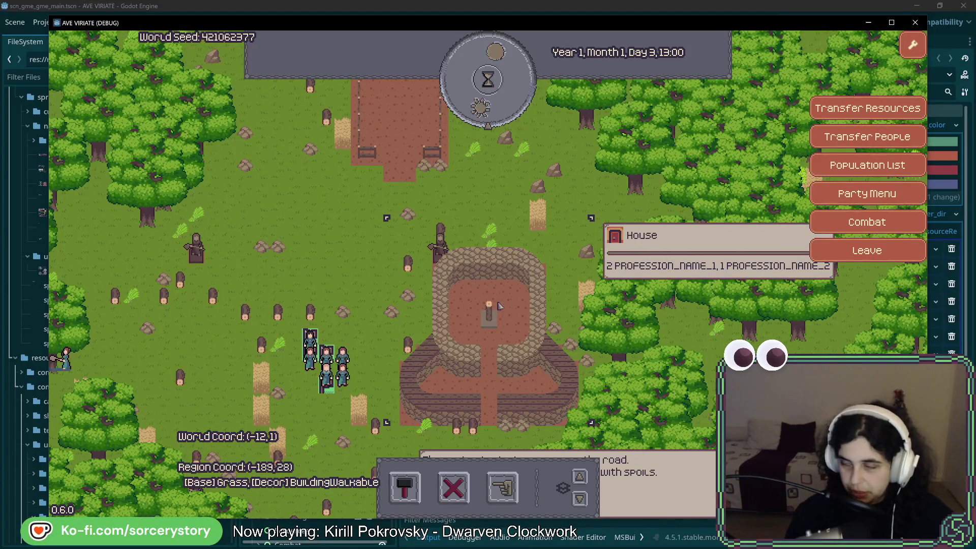
pyautogui.press('w')
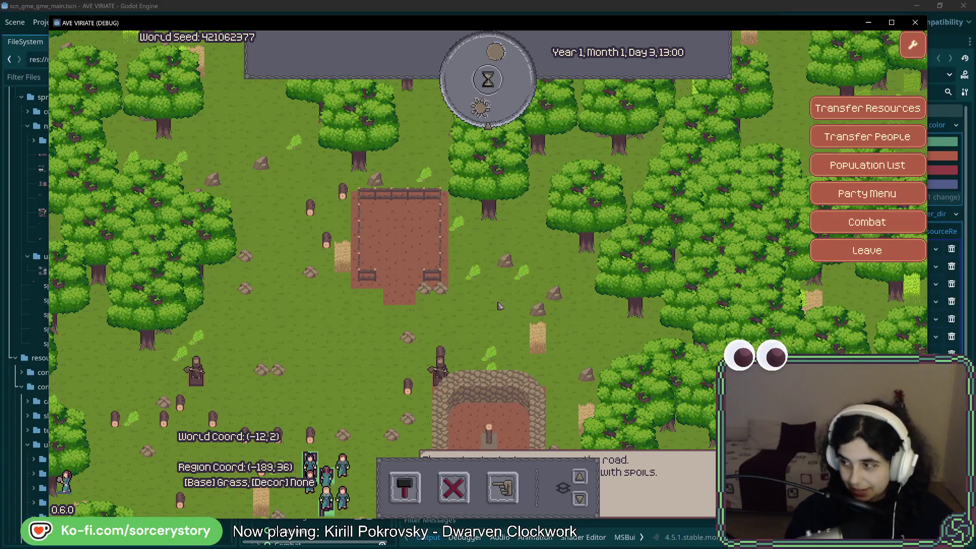
pyautogui.press('s')
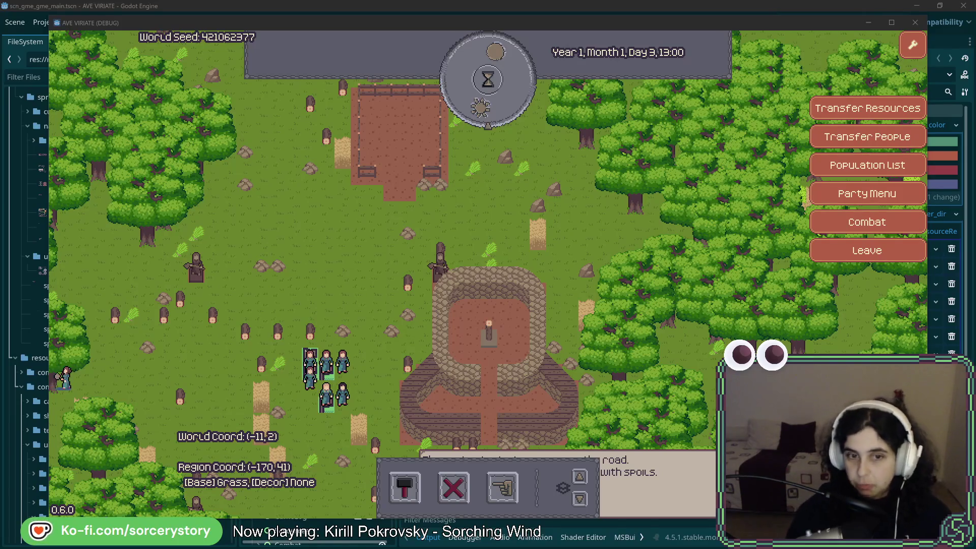
pyautogui.moveTo(468, 318)
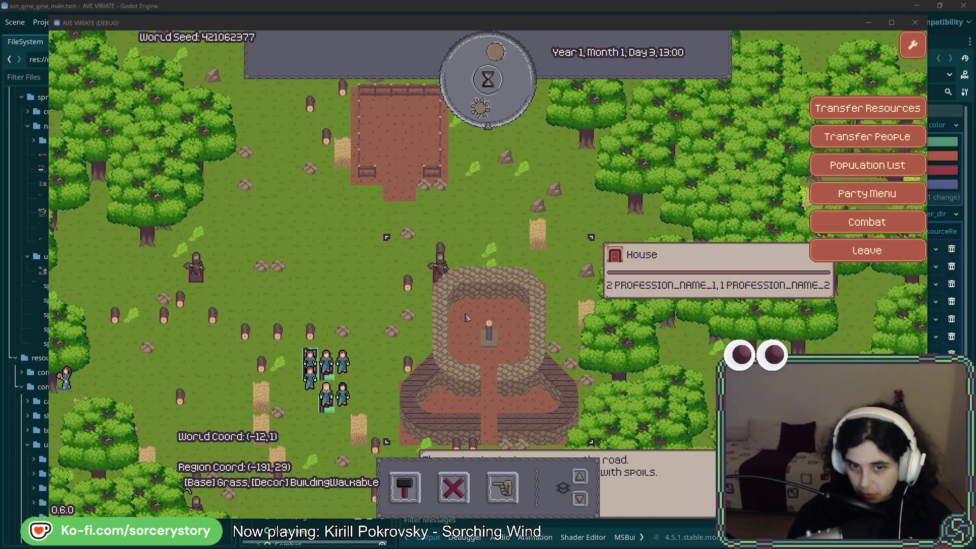